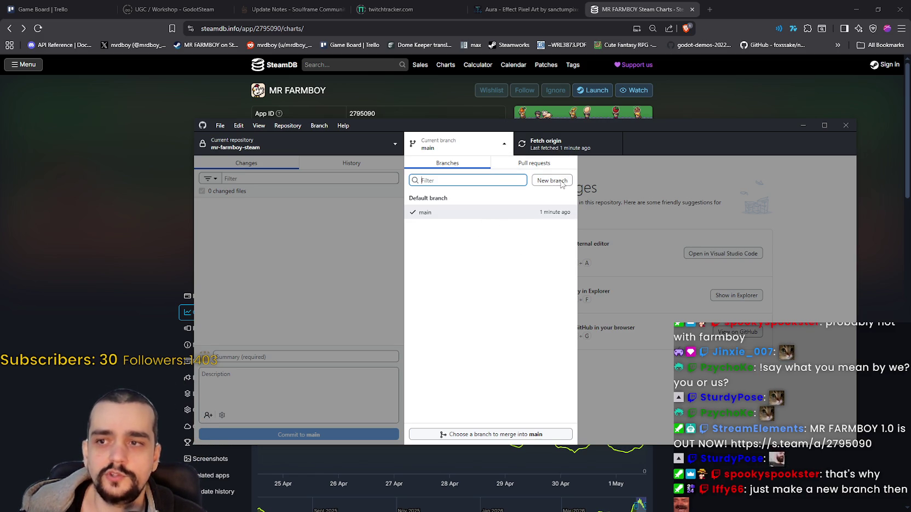
- Create and check out a new branch named 'develop' from main, after trying several draft names
{"action": "left_click", "coordinate": [554, 182]}
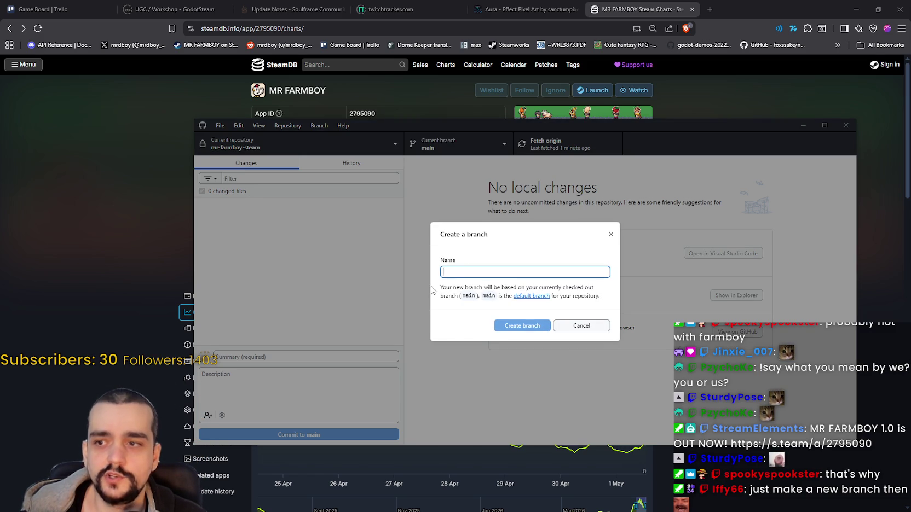
{"action": "type", "text": "v"}
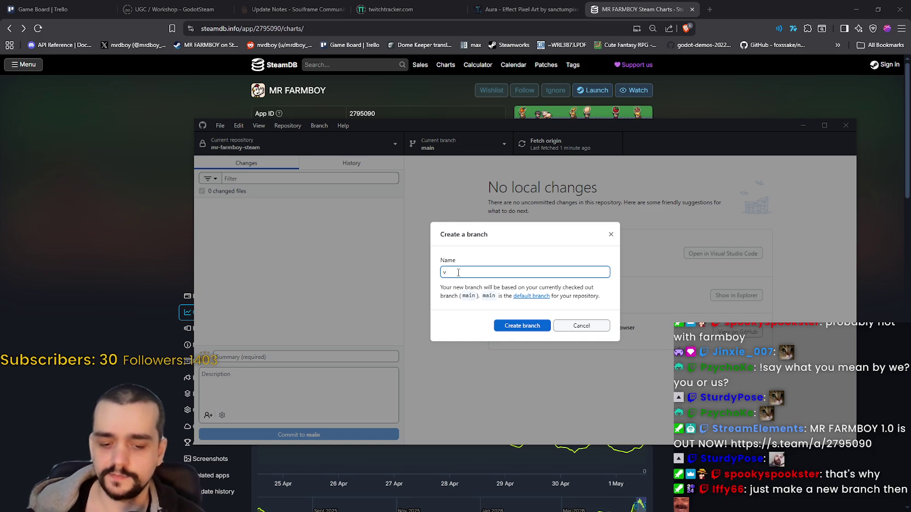
{"action": "type", "text": "1.0."}
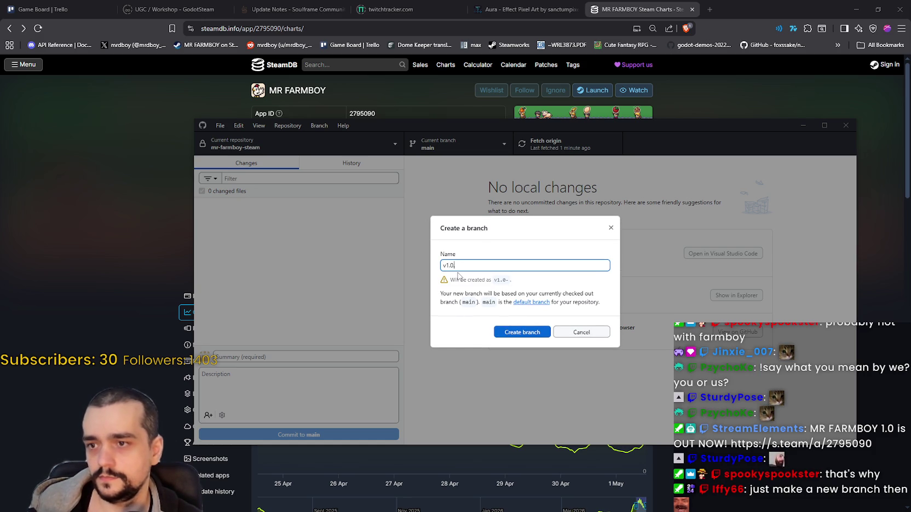
{"action": "type", "text": "8"}
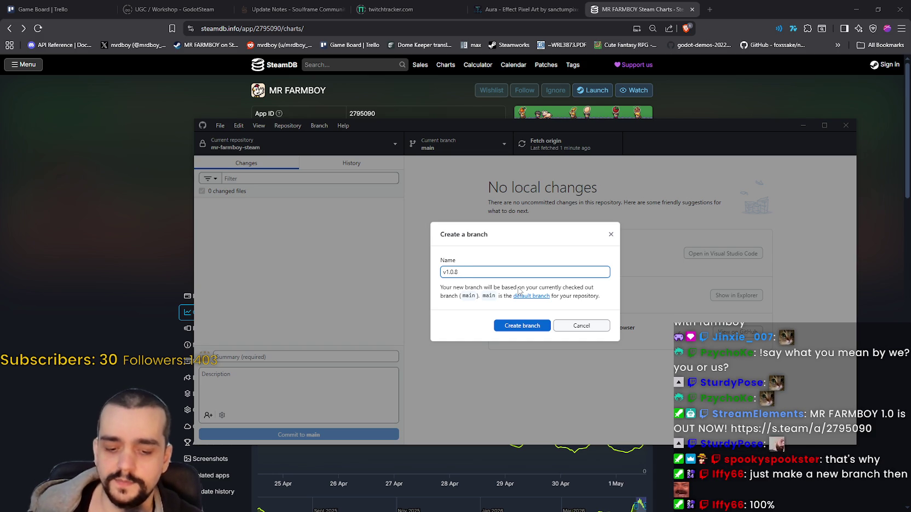
{"action": "type", "text": "D"}
{"action": "key", "text": "BackSpace"}
{"action": "type", "text": "-Dev"}
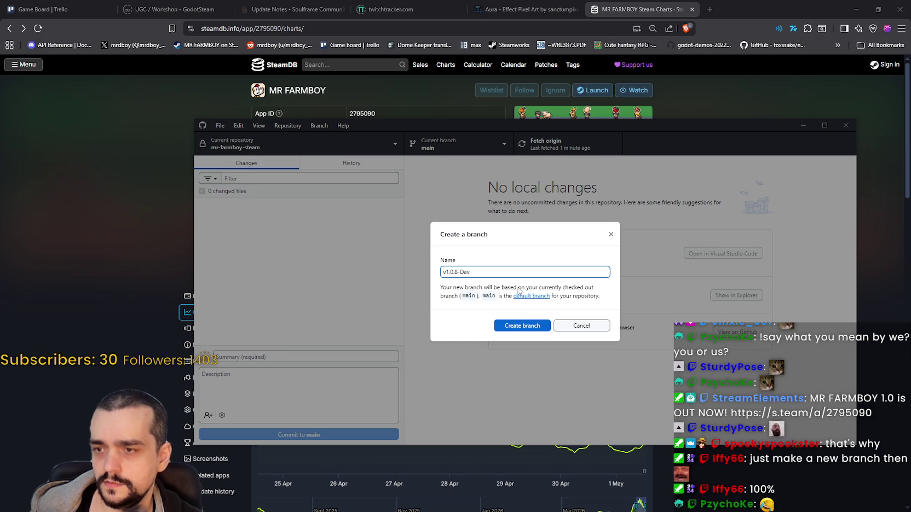
{"action": "key", "text": "ctrl+a"}
{"action": "type", "text": "Dev-"}
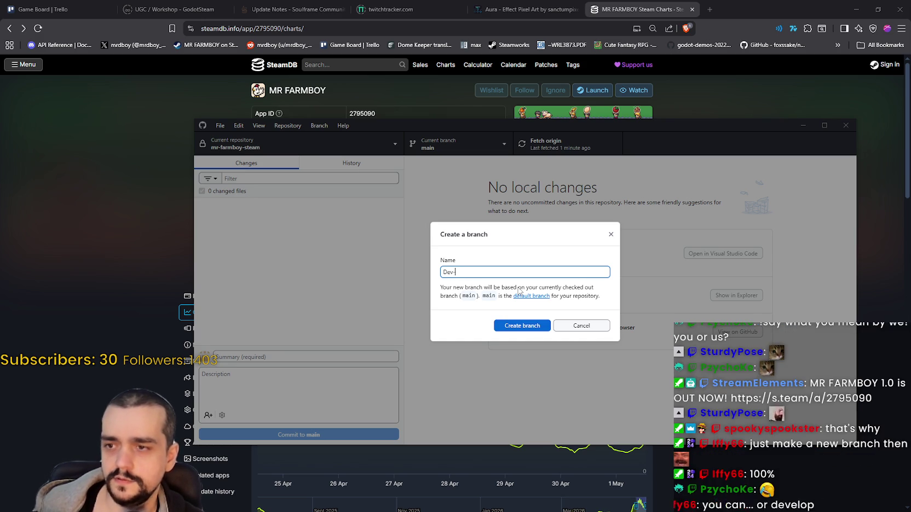
{"action": "type", "text": "1"}
{"action": "key", "text": "BackSpace"}
{"action": "type", "text": "v"}
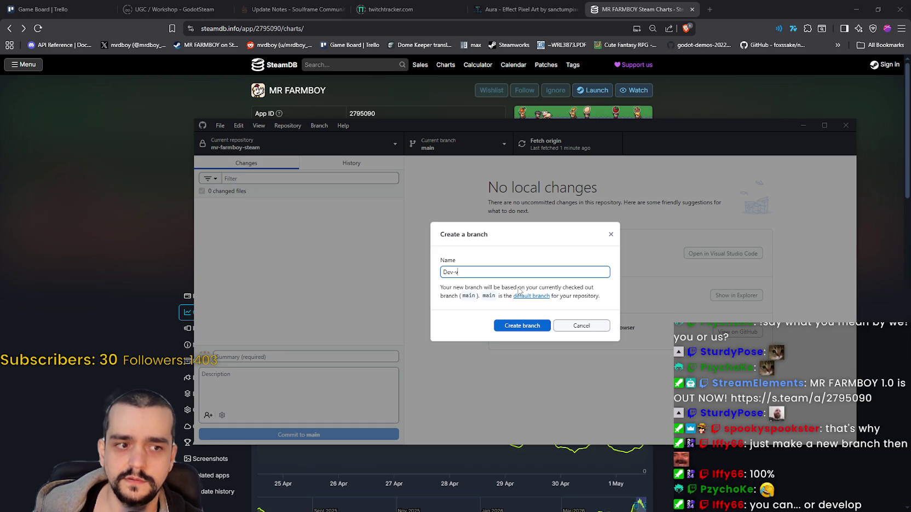
{"action": "key", "text": "BackSpace"}
{"action": "key", "text": "BackSpace"}
{"action": "key", "text": "BackSpace"}
{"action": "type", "text": "develop"}
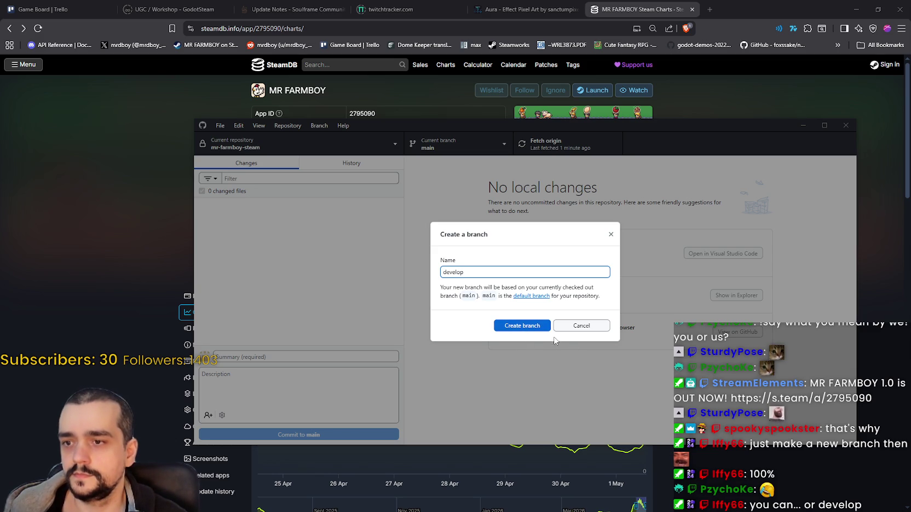
{"action": "left_click", "coordinate": [537, 330]}
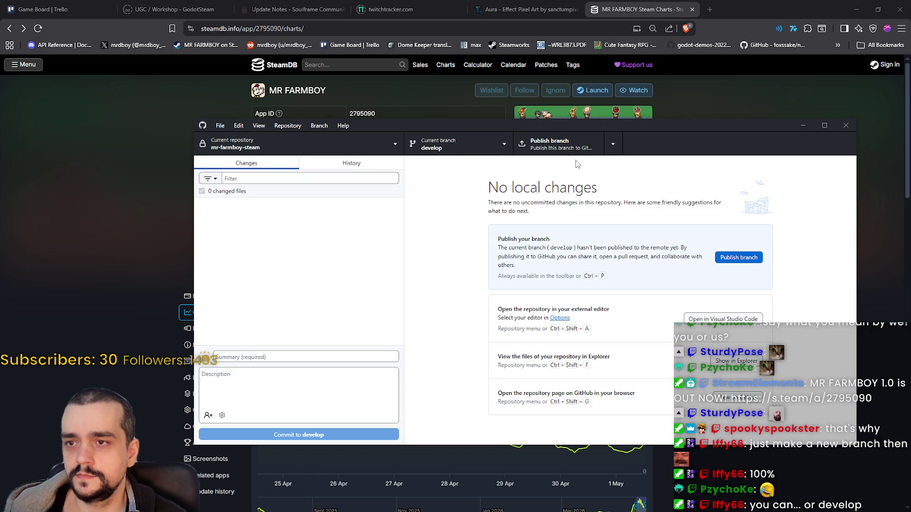
- Publish the local 'develop' branch to origin on GitHub
{"action": "left_click", "coordinate": [504, 144]}
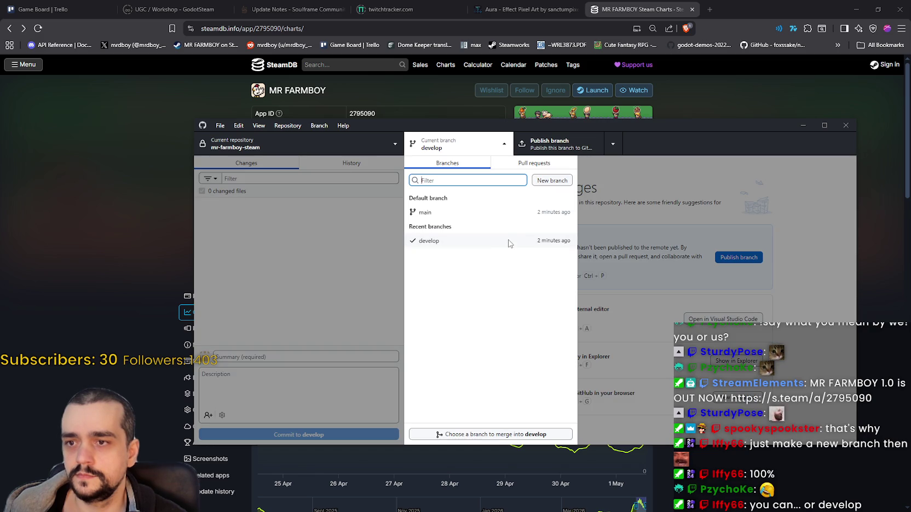
{"action": "left_click", "coordinate": [788, 265]}
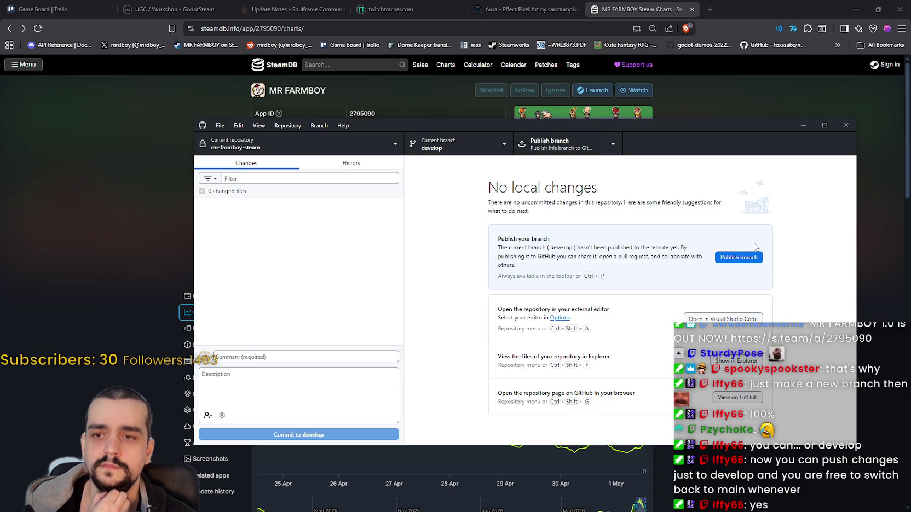
{"action": "left_click", "coordinate": [750, 258]}
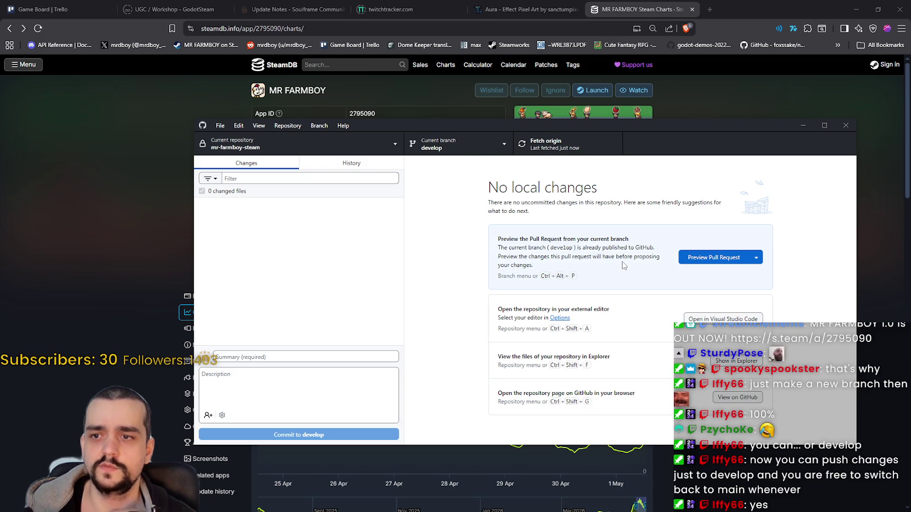
- Glance at develop's commit history, then return to Godot's third_map_the_endless.gd script
{"action": "left_click", "coordinate": [756, 258]}
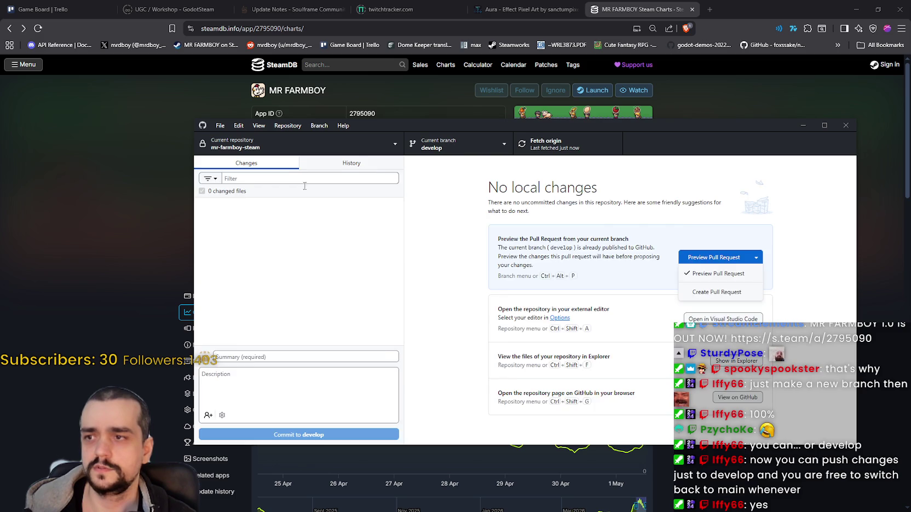
{"action": "left_click", "coordinate": [351, 163]}
{"action": "left_click", "coordinate": [229, 167]}
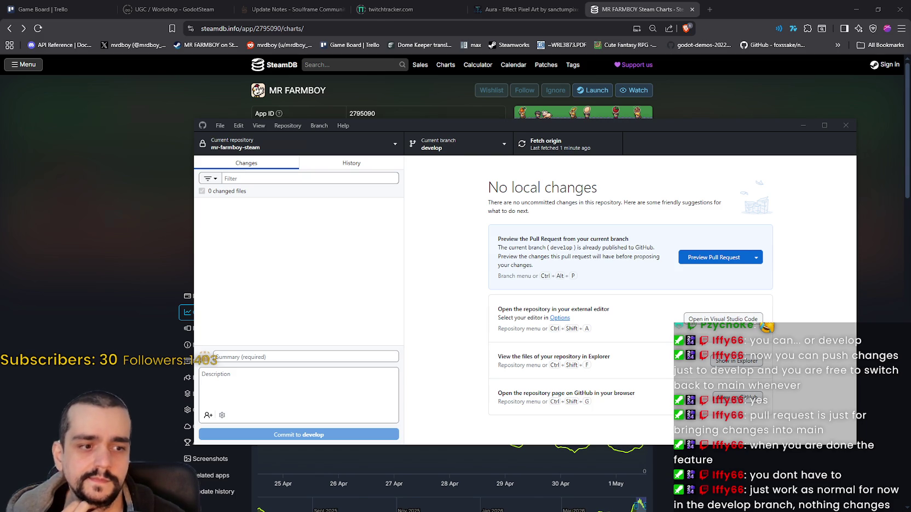
{"action": "key", "text": "alt+Tab"}
{"action": "scroll", "coordinate": [640, 202], "scroll_direction": "up", "scroll_amount": 5}
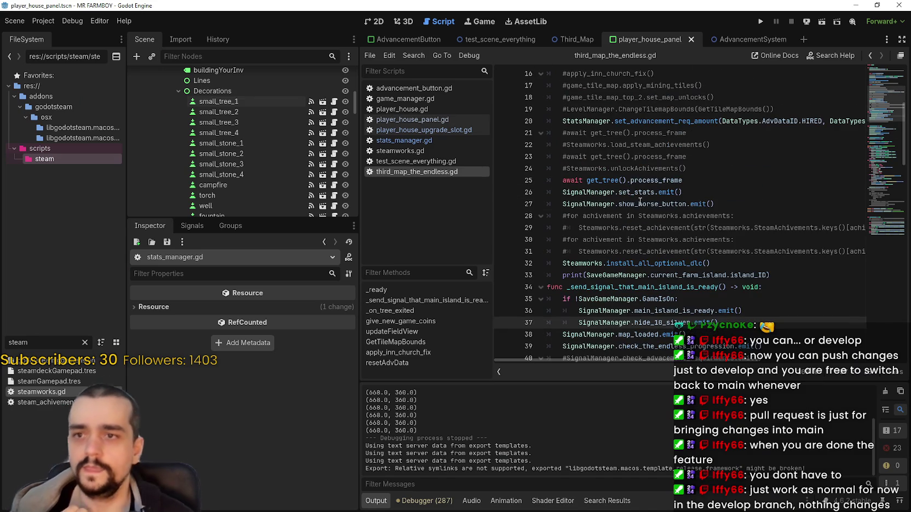
- Read the tooltip for the show_horse_button signal in third_map_the_endless.gd
{"action": "mouse_move", "coordinate": [639, 202]}
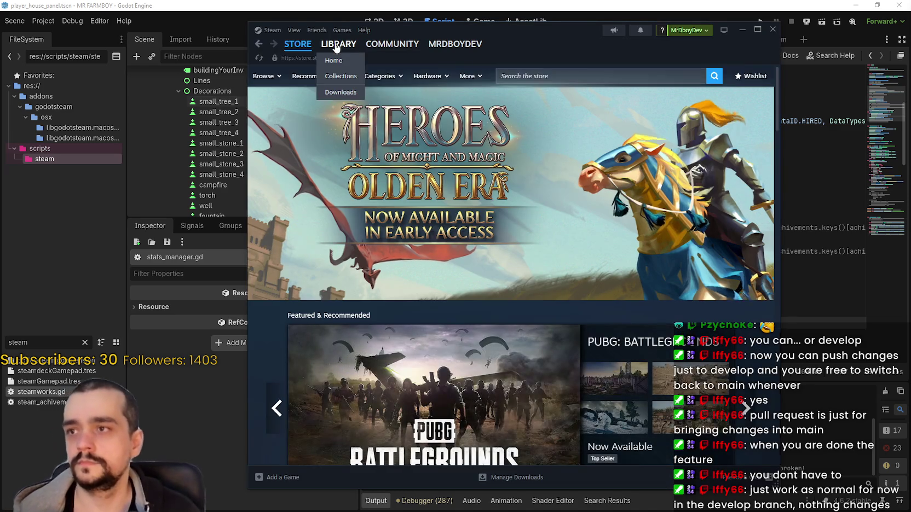
- Browse the MR FARMBOY library page and its update news in Steam, then close Steam
{"action": "left_click", "coordinate": [339, 43]}
{"action": "scroll", "coordinate": [537, 293], "scroll_direction": "down", "scroll_amount": 2}
{"action": "scroll", "coordinate": [538, 284], "scroll_direction": "down", "scroll_amount": 4}
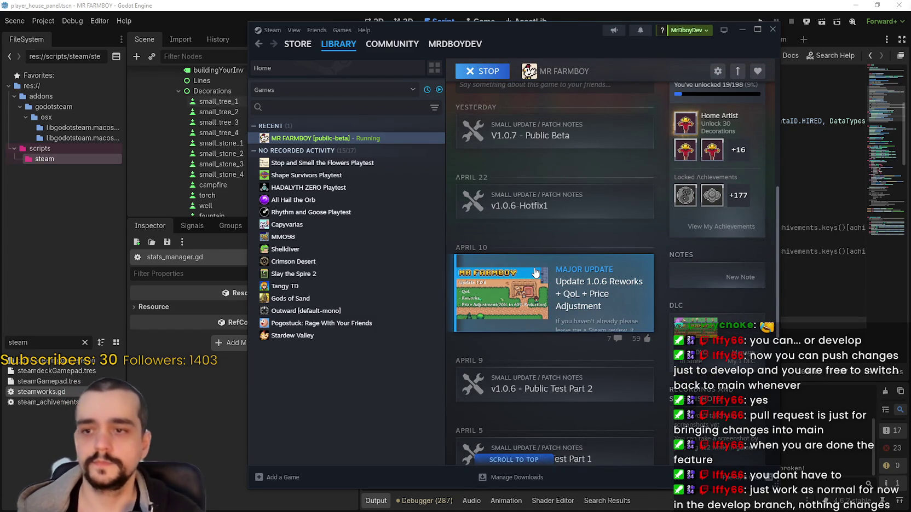
{"action": "scroll", "coordinate": [535, 271], "scroll_direction": "up", "scroll_amount": 3}
{"action": "scroll", "coordinate": [535, 268], "scroll_direction": "up", "scroll_amount": 2}
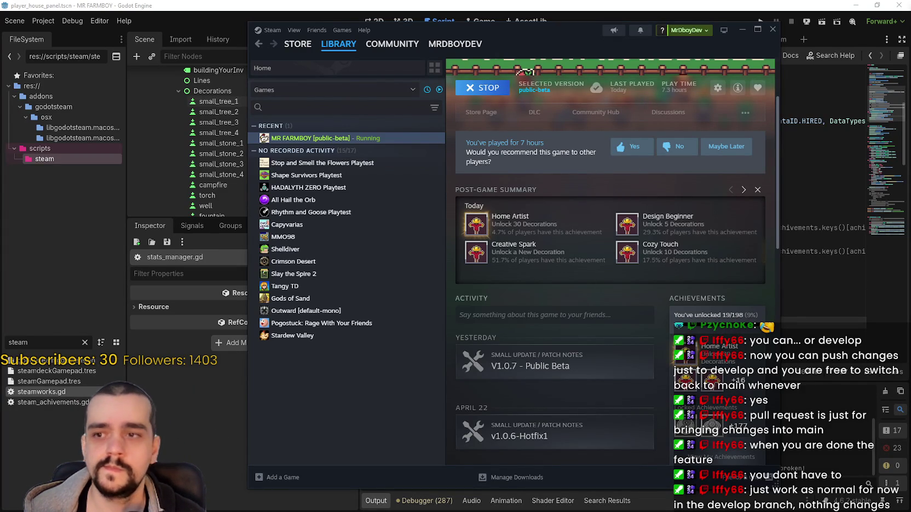
{"action": "scroll", "coordinate": [550, 325], "scroll_direction": "down", "scroll_amount": 3}
{"action": "scroll", "coordinate": [550, 316], "scroll_direction": "down", "scroll_amount": 3}
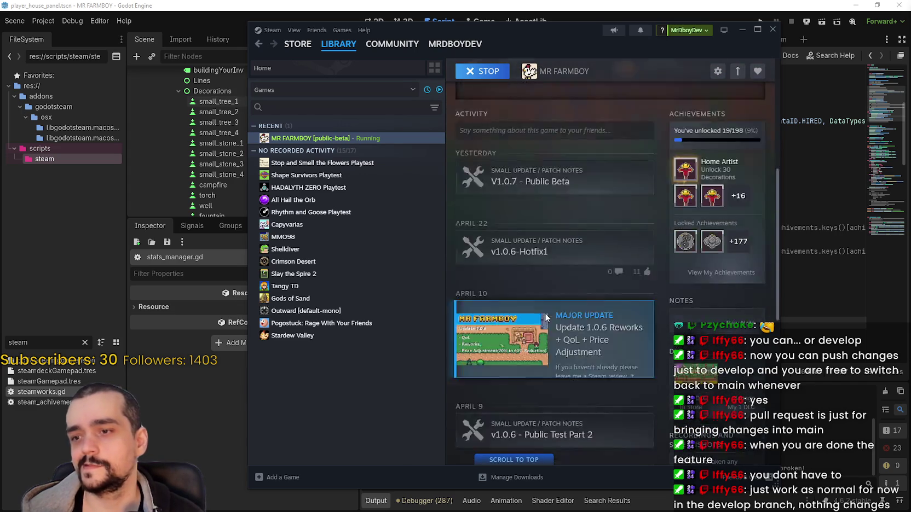
{"action": "scroll", "coordinate": [616, 382], "scroll_direction": "up", "scroll_amount": 10}
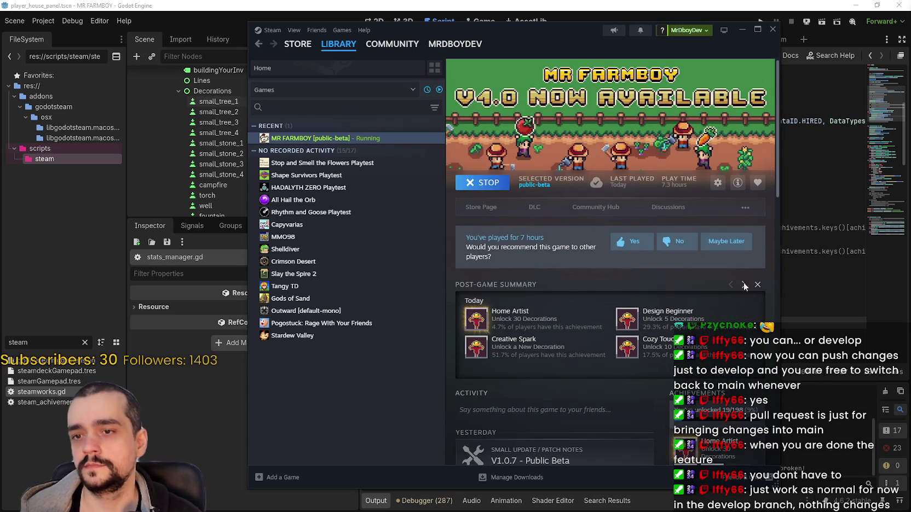
{"action": "scroll", "coordinate": [491, 383], "scroll_direction": "down", "scroll_amount": 2}
{"action": "scroll", "coordinate": [546, 207], "scroll_direction": "up", "scroll_amount": 3}
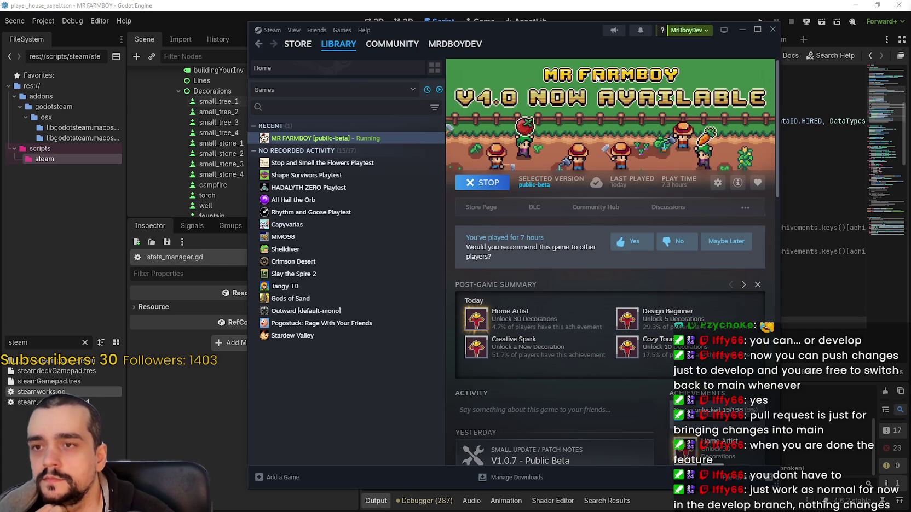
{"action": "left_click", "coordinate": [770, 31]}
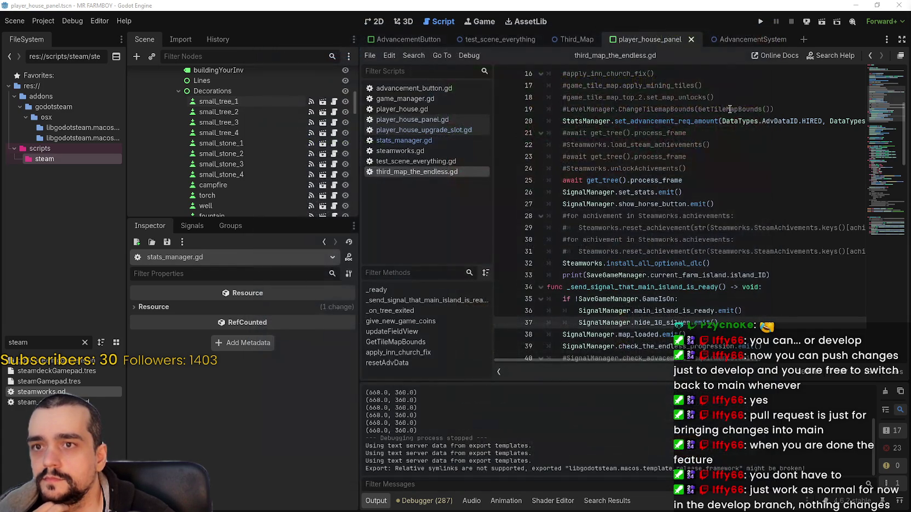
- Filter the FileSystem for 'main' and open main_menu.tscn in the 2D view
{"action": "left_click", "coordinate": [376, 22]}
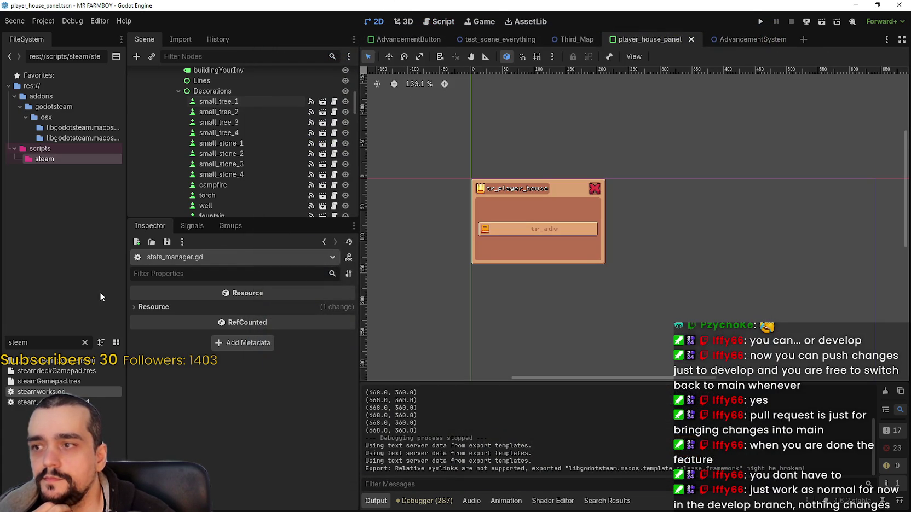
{"action": "double_click", "coordinate": [24, 342]}
{"action": "type", "text": "main"}
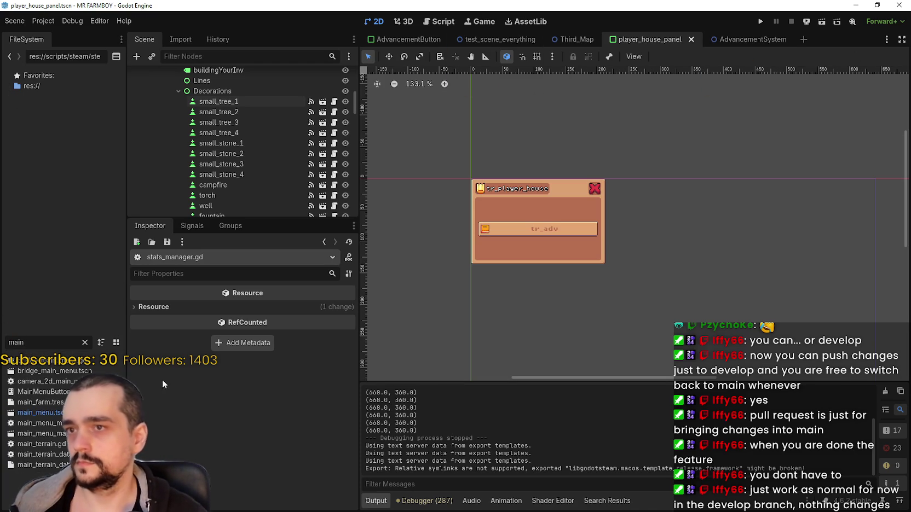
{"action": "double_click", "coordinate": [38, 413]}
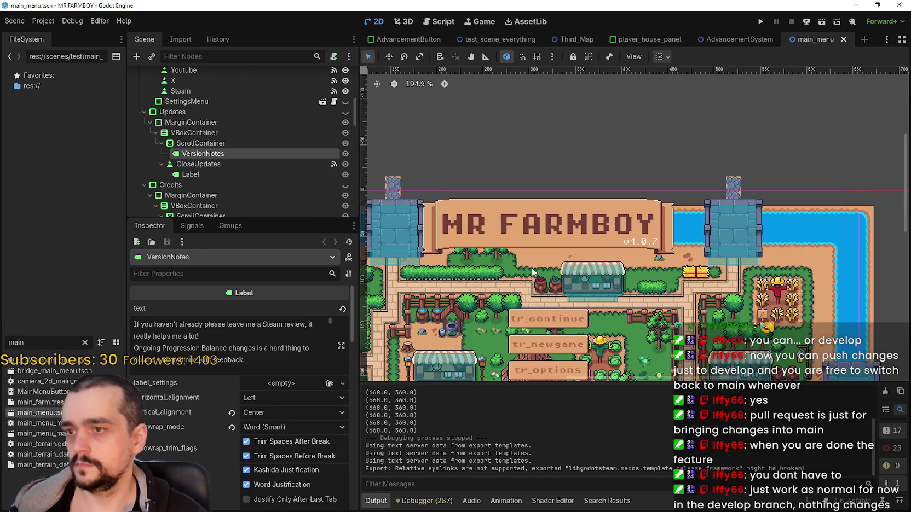
{"action": "scroll", "coordinate": [531, 272], "scroll_direction": "down", "scroll_amount": 2}
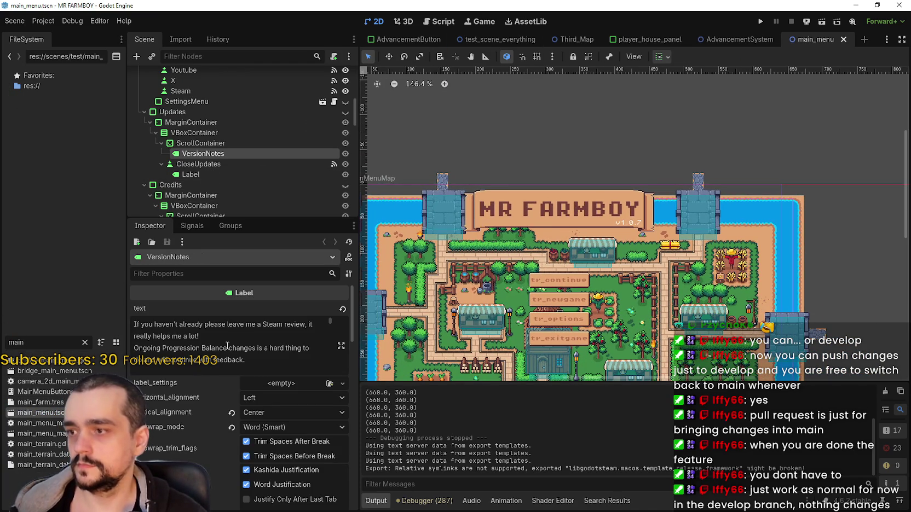
{"action": "scroll", "coordinate": [233, 164], "scroll_direction": "up", "scroll_amount": 10}
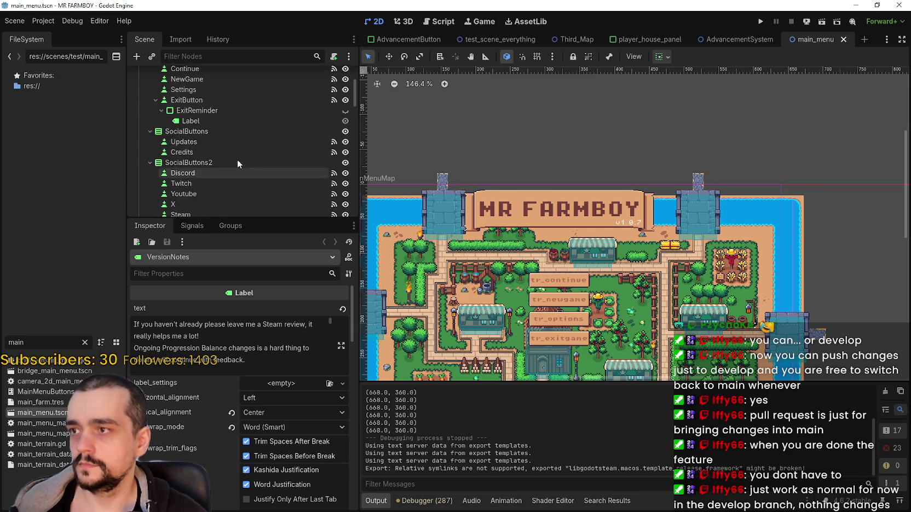
{"action": "scroll", "coordinate": [239, 157], "scroll_direction": "down", "scroll_amount": 1}
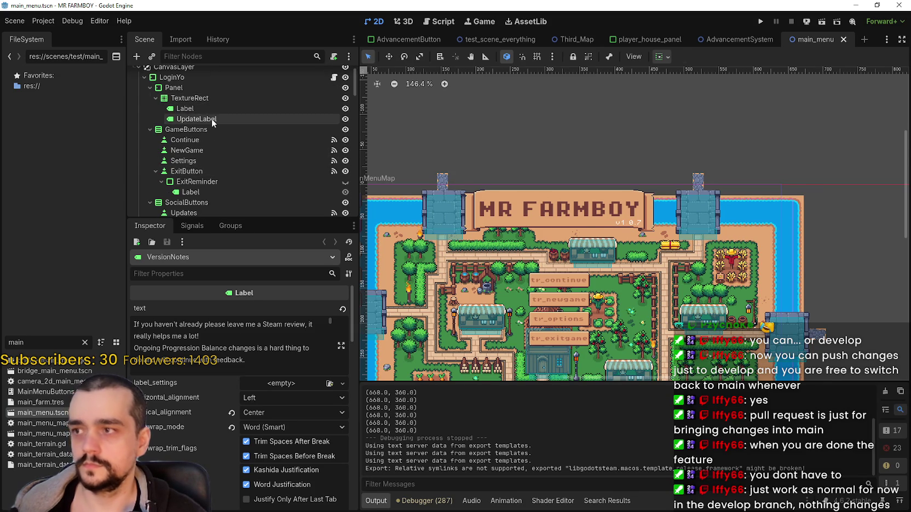
- Change the UpdateLabel text on the main menu to 'v1.0.8 Beta'
{"action": "left_click", "coordinate": [212, 119]}
{"action": "left_click", "coordinate": [156, 325]}
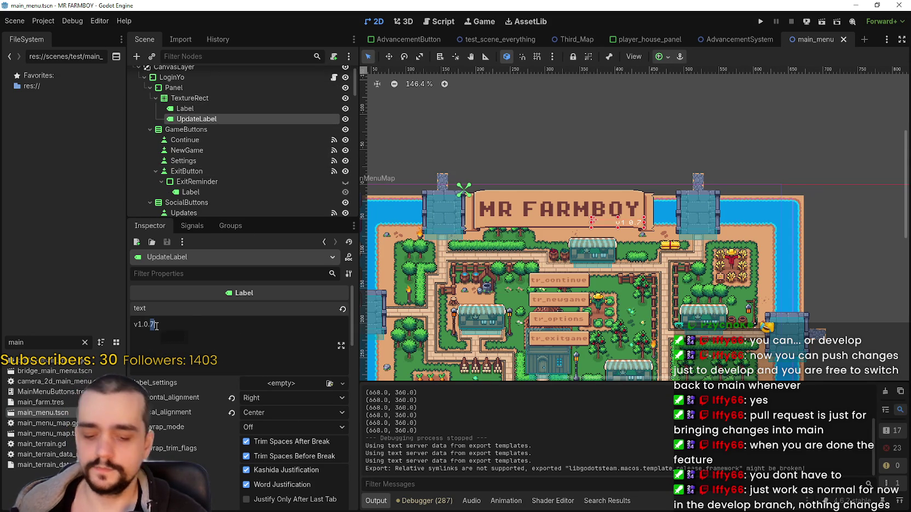
{"action": "key", "text": "BackSpace"}
{"action": "type", "text": "8"}
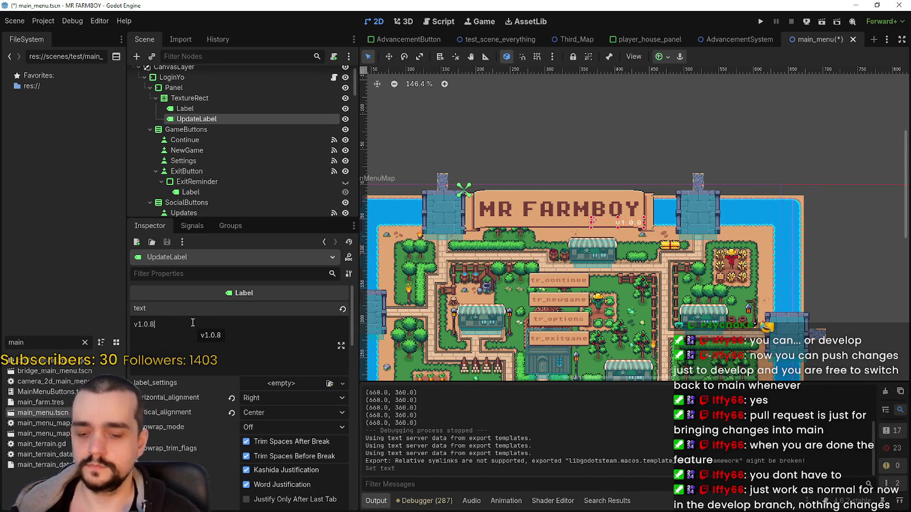
{"action": "type", "text": " - Beta"}
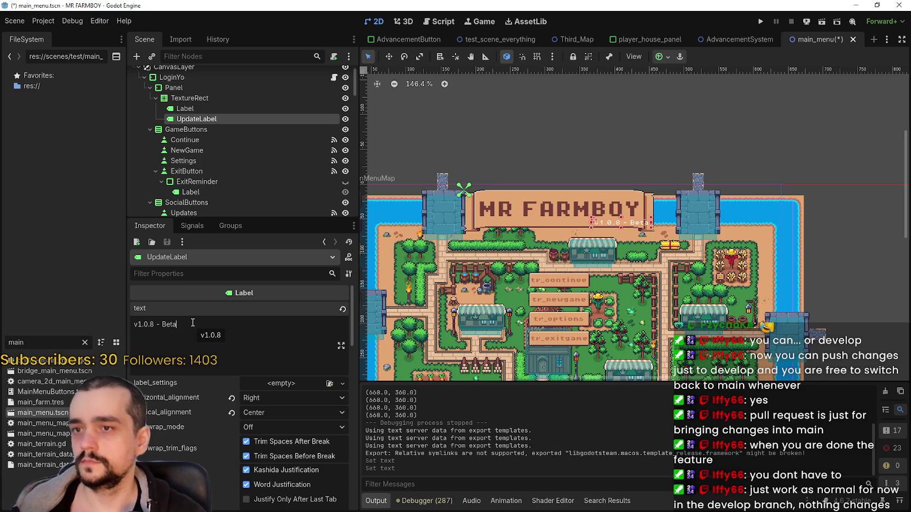
{"action": "key", "text": "Left"}
{"action": "key", "text": "Left"}
{"action": "key", "text": "Left"}
{"action": "key", "text": "BackSpace"}
{"action": "key", "text": "BackSpace"}
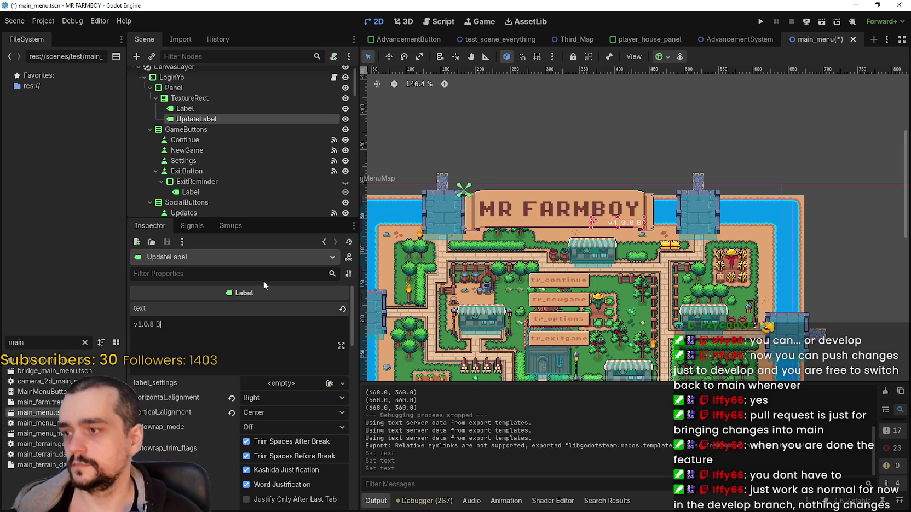
{"action": "key", "text": "End"}
- Set the label's font_color override to red (ff0000) and save main_menu.tscn
{"action": "scroll", "coordinate": [274, 481], "scroll_direction": "down", "scroll_amount": 8}
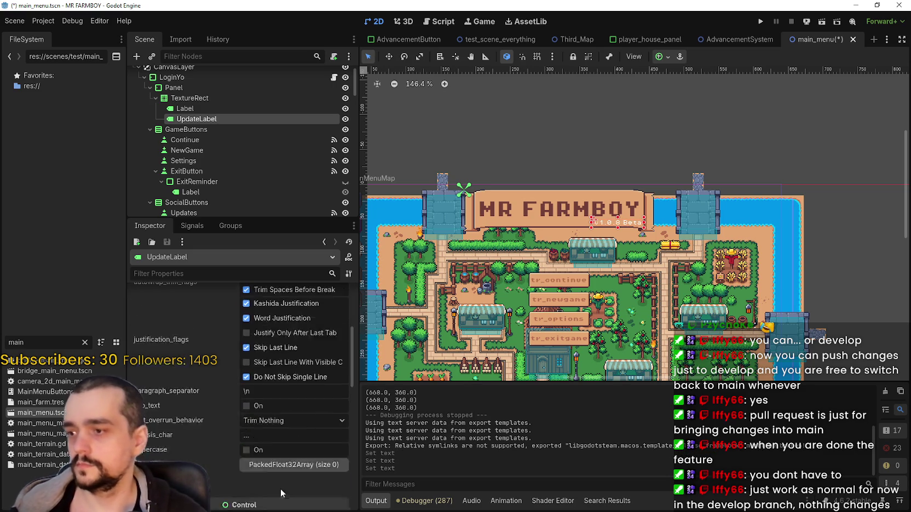
{"action": "scroll", "coordinate": [253, 480], "scroll_direction": "down", "scroll_amount": 3}
{"action": "left_click", "coordinate": [284, 466]}
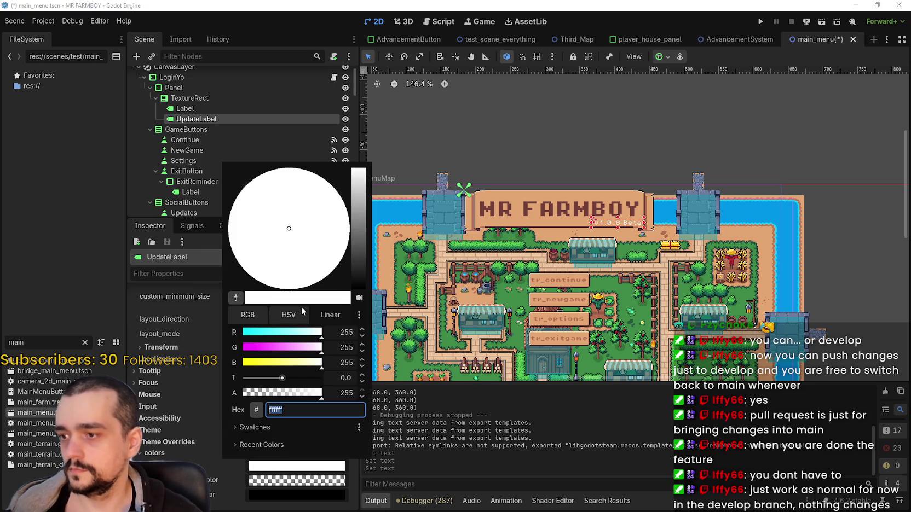
{"action": "left_click_drag", "start_coordinate": [294, 348], "coordinate": [241, 364]}
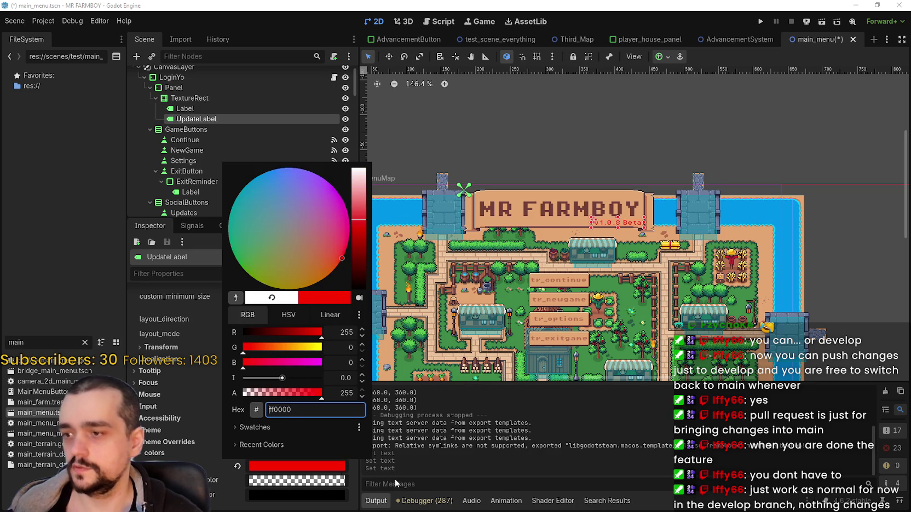
{"action": "left_click", "coordinate": [458, 491]}
{"action": "key", "text": "ctrl+s"}
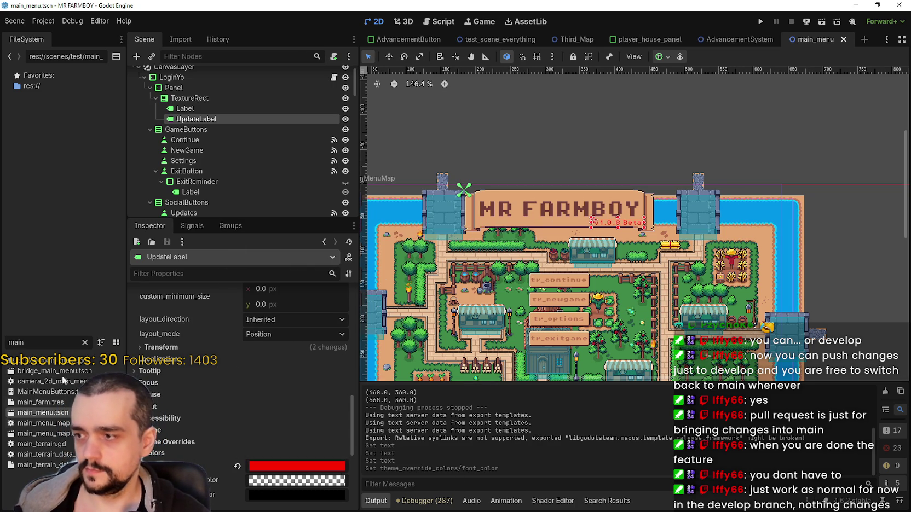
{"action": "double_click", "coordinate": [16, 342]}
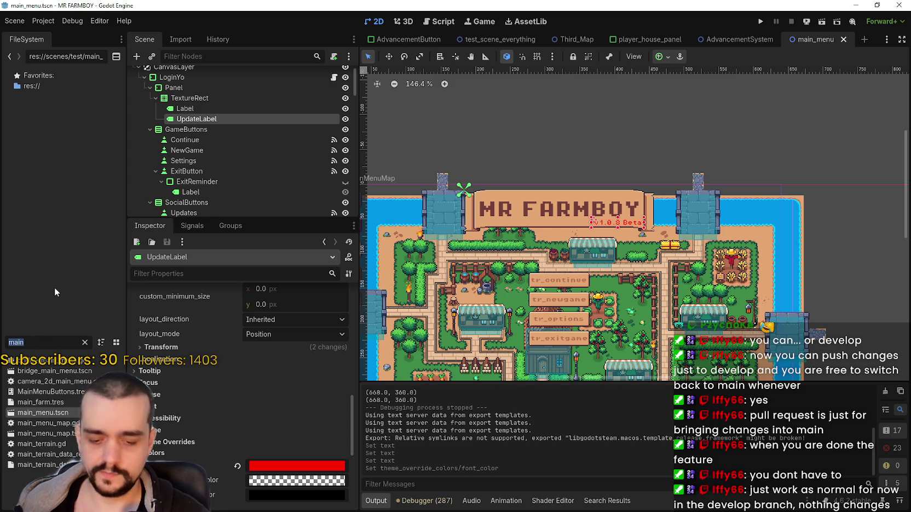
- Open settingsMenu.tscn via the 'settin' filter and change UpdateLabel's text to 'v 1.0.8 Beta'
{"action": "type", "text": "settin"}
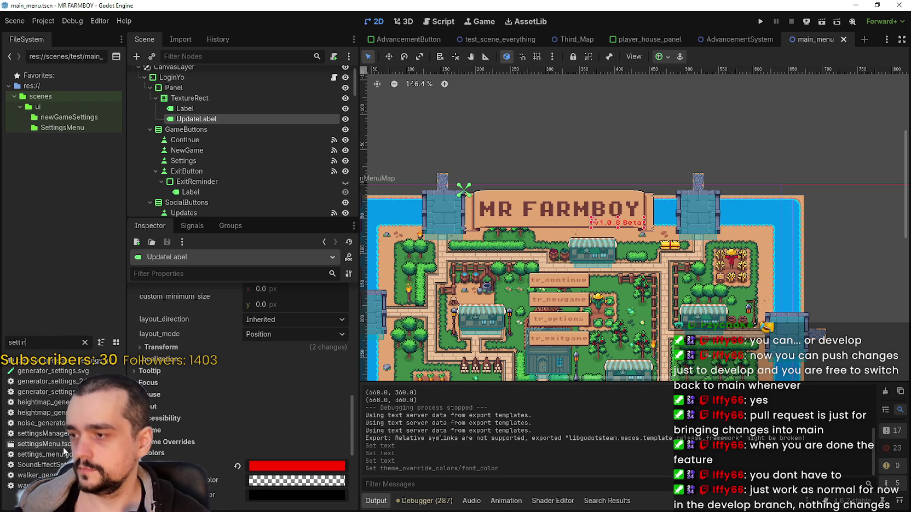
{"action": "double_click", "coordinate": [44, 444]}
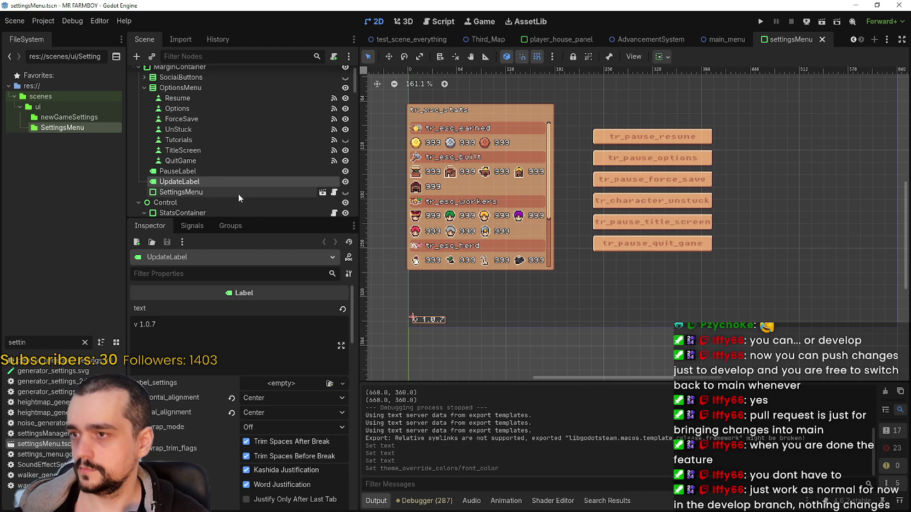
{"action": "left_click", "coordinate": [159, 324]}
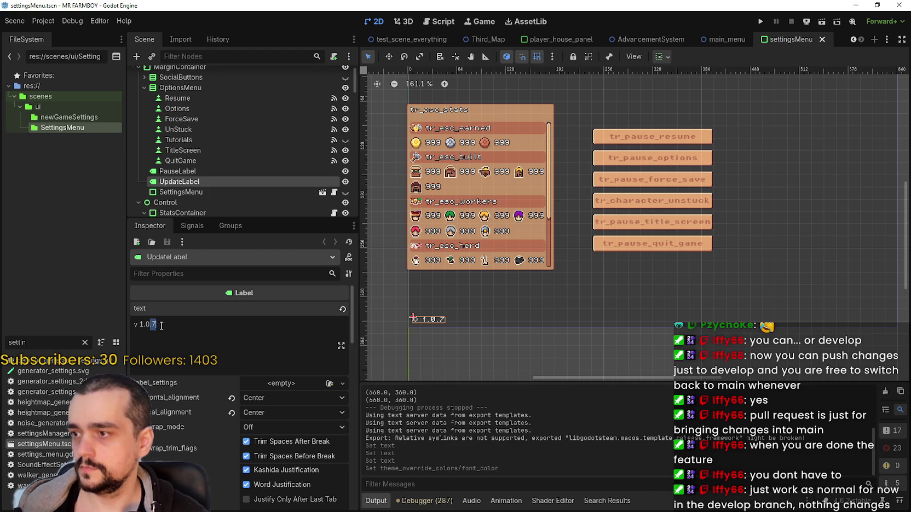
{"action": "key", "text": "BackSpace"}
{"action": "type", "text": "8"}
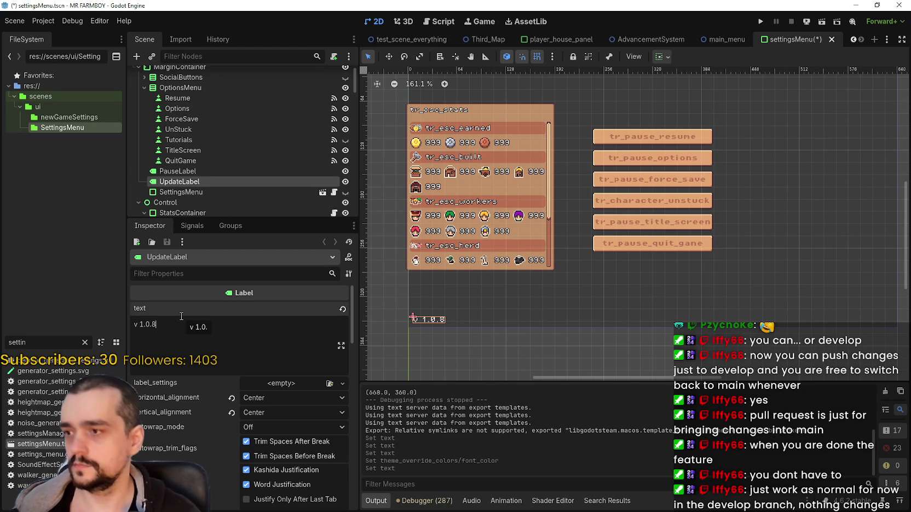
{"action": "type", "text": " Beta"}
- Set the settings label's font_color to red (ff0000) and save settingsMenu.tscn
{"action": "scroll", "coordinate": [218, 416], "scroll_direction": "down", "scroll_amount": 5}
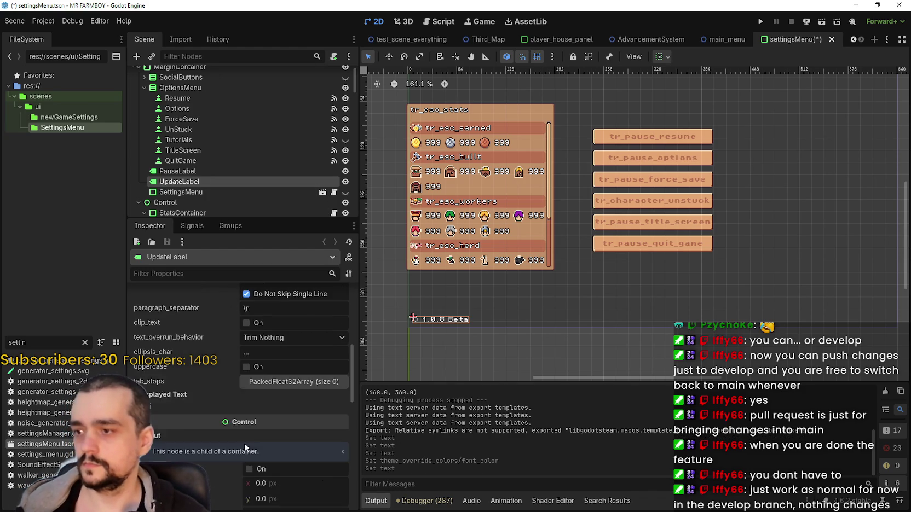
{"action": "scroll", "coordinate": [258, 444], "scroll_direction": "down", "scroll_amount": 3}
{"action": "left_click", "coordinate": [257, 450]}
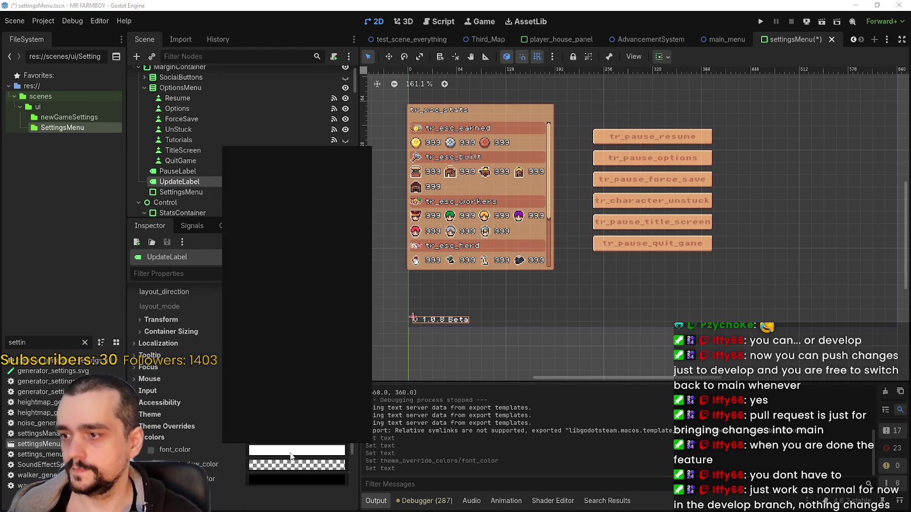
{"action": "left_click", "coordinate": [244, 331]}
{"action": "left_click", "coordinate": [243, 347]}
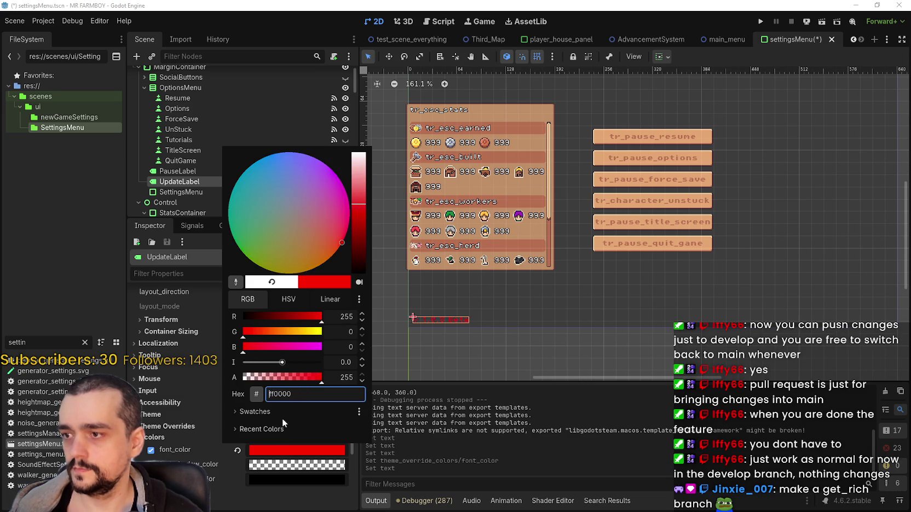
{"action": "left_click", "coordinate": [292, 447]}
{"action": "key", "text": "ctrl+s"}
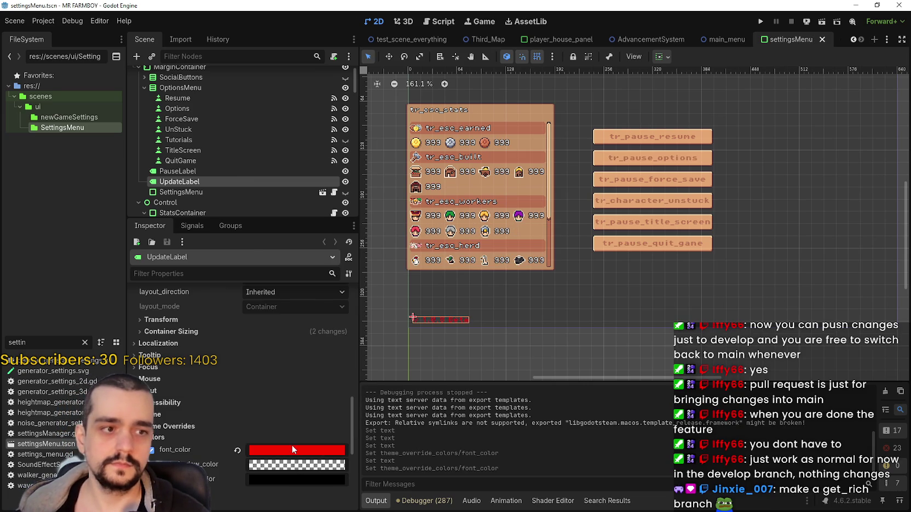
{"action": "scroll", "coordinate": [292, 432], "scroll_direction": "up", "scroll_amount": 2}
{"action": "scroll", "coordinate": [291, 428], "scroll_direction": "up", "scroll_amount": 5}
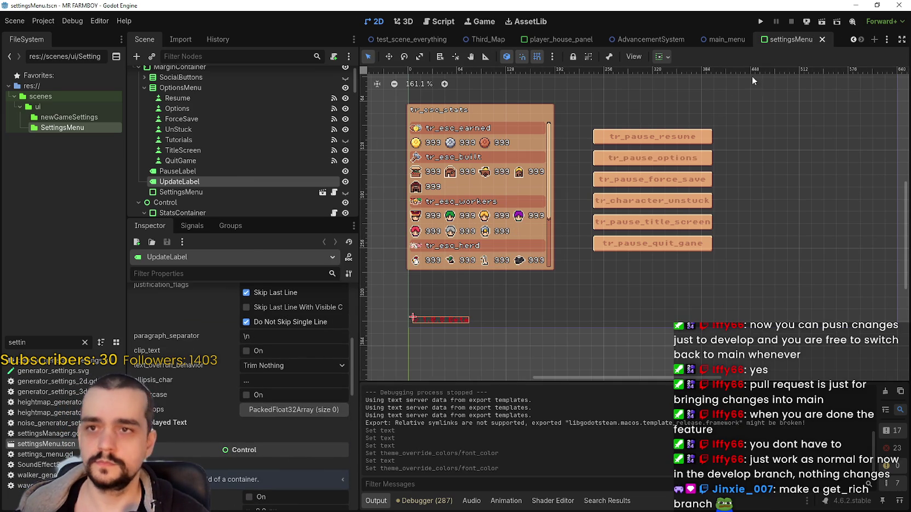
{"action": "key", "text": "alt+Tab"}
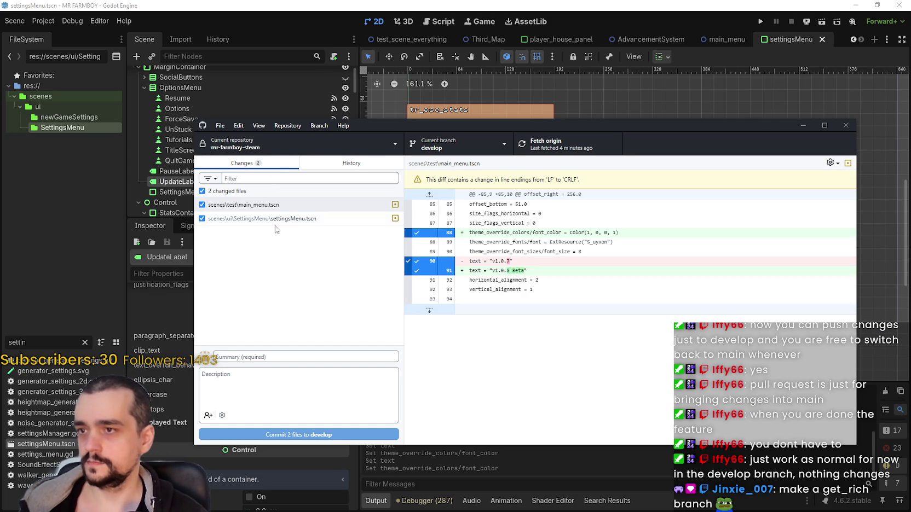
- Commit both scene files to develop with summary 'v1.0.8 dev1' and a start-of-v.1.0.8 description
{"action": "left_click", "coordinate": [339, 165]}
{"action": "left_click", "coordinate": [233, 167]}
{"action": "left_click", "coordinate": [268, 357]}
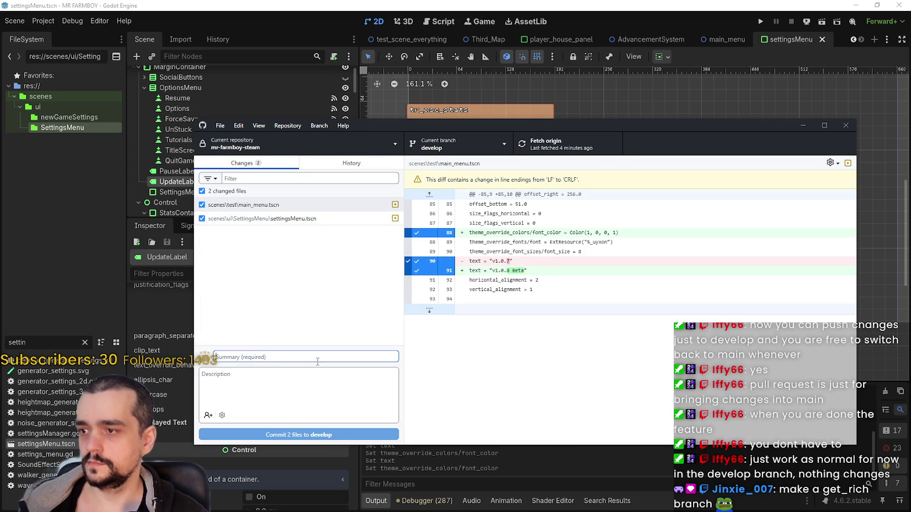
{"action": "type", "text": "I"}
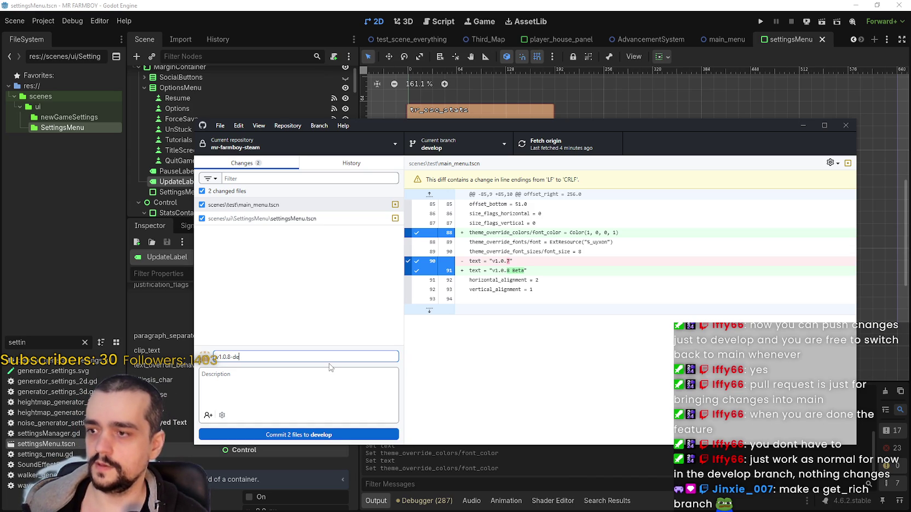
{"action": "left_click", "coordinate": [322, 379]}
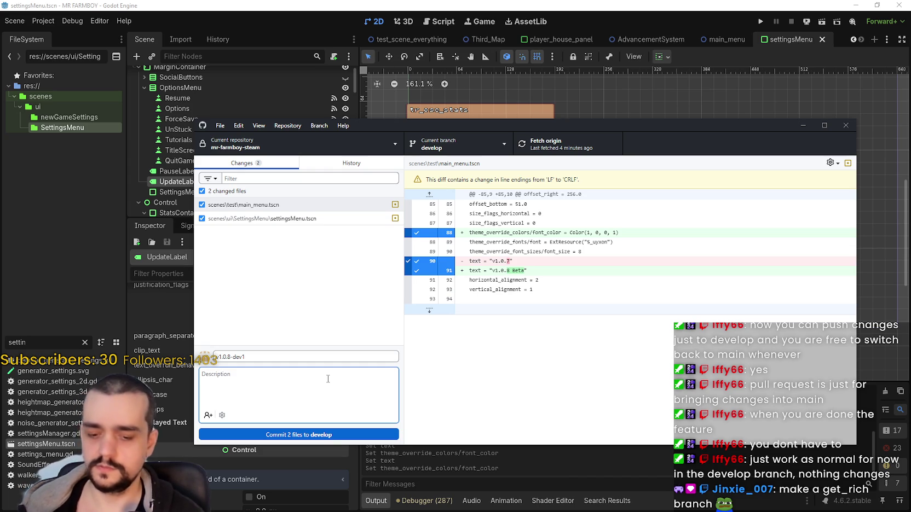
{"action": "type", "text": "Start of 1"}
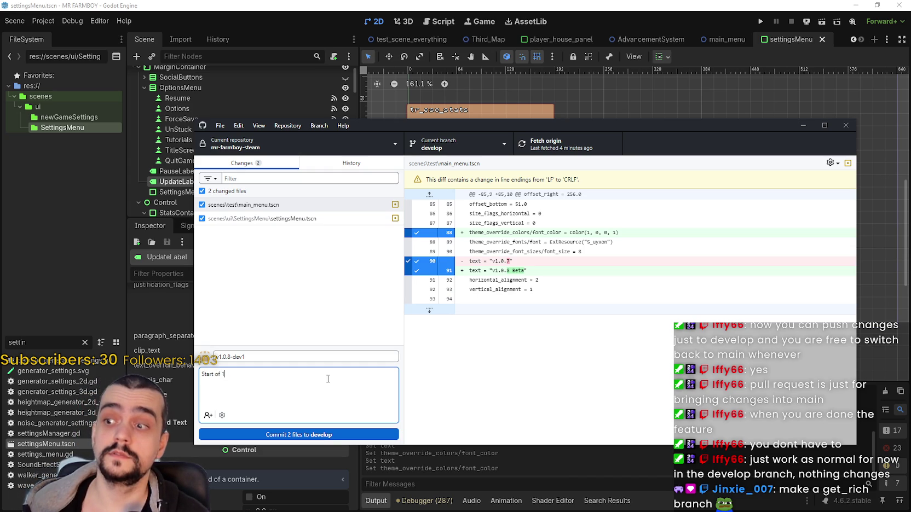
{"action": "key", "text": "BackSpace"}
{"action": "type", "text": "v.1.0.8"}
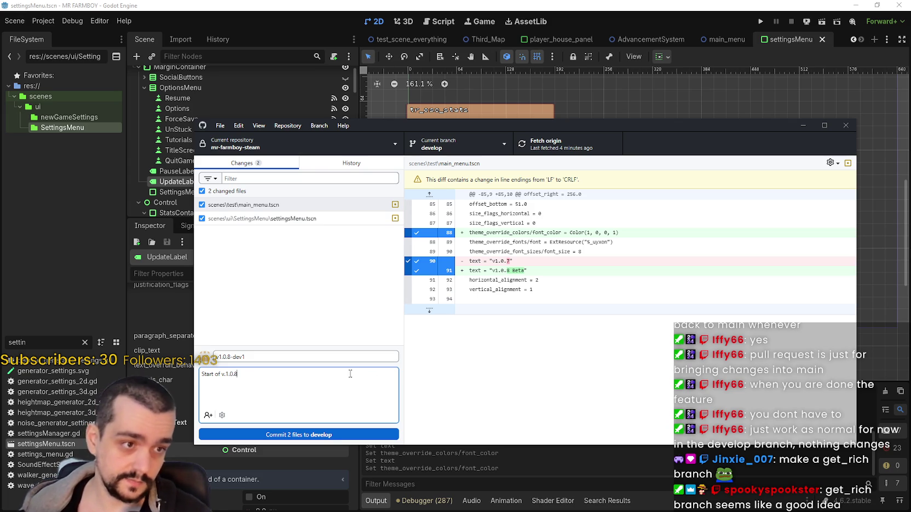
{"action": "left_click", "coordinate": [300, 436]}
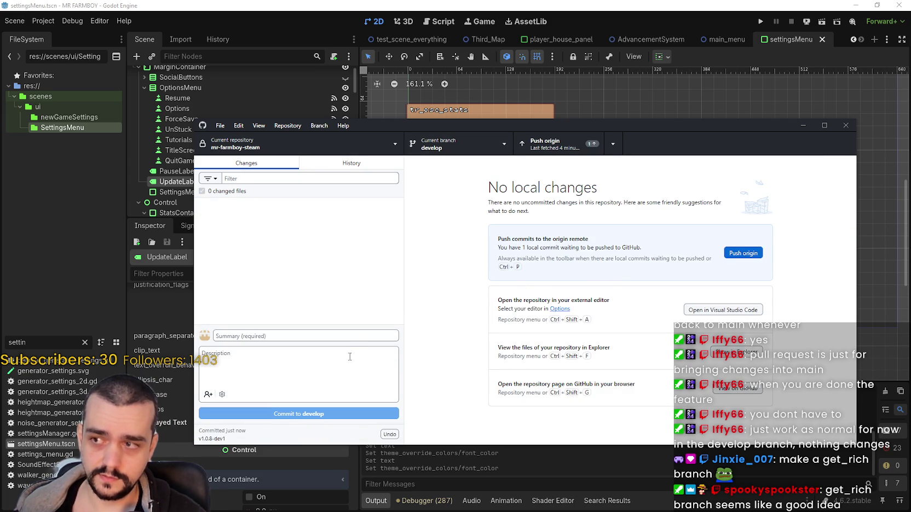
- Push the v1.0.8 dev1 commit to origin and view the commit history
{"action": "left_click", "coordinate": [548, 144]}
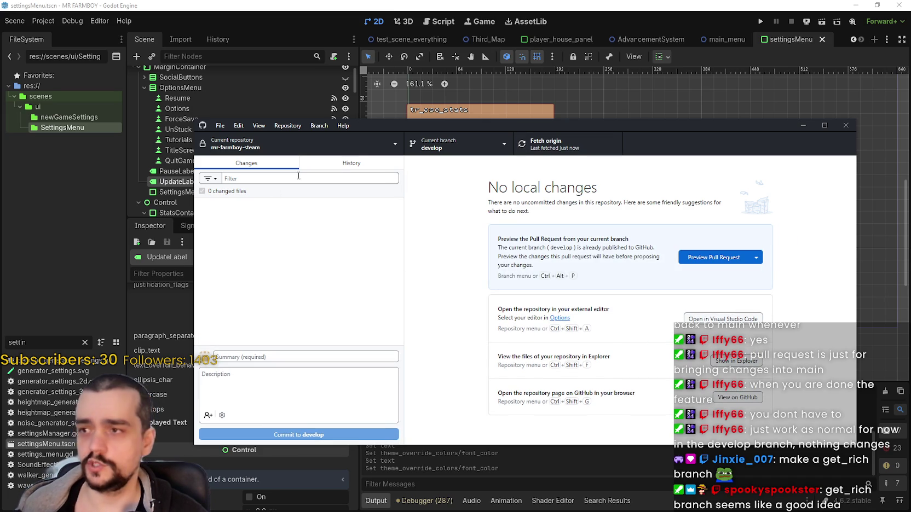
{"action": "left_click", "coordinate": [351, 163]}
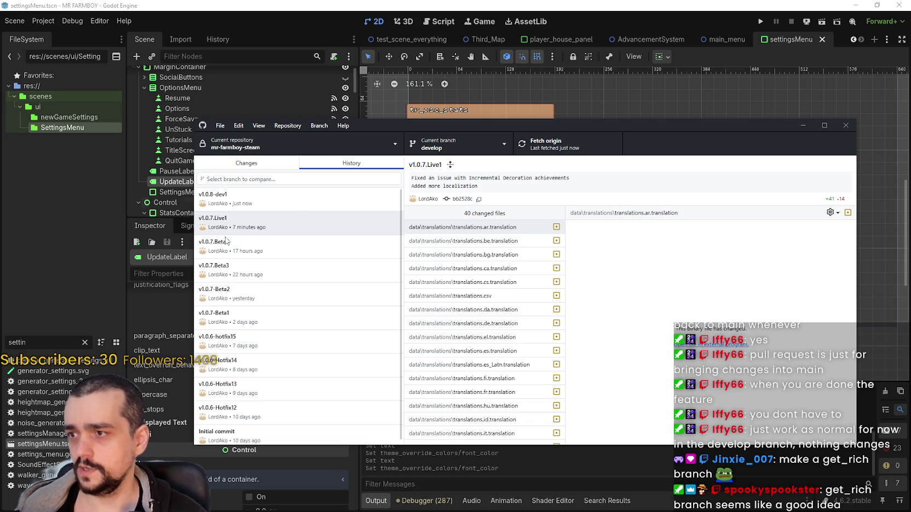
- Compare the v1.0.8-dev1 and v1.0.7.Live1 commits, then return to the local Changes list
{"action": "left_click", "coordinate": [271, 198]}
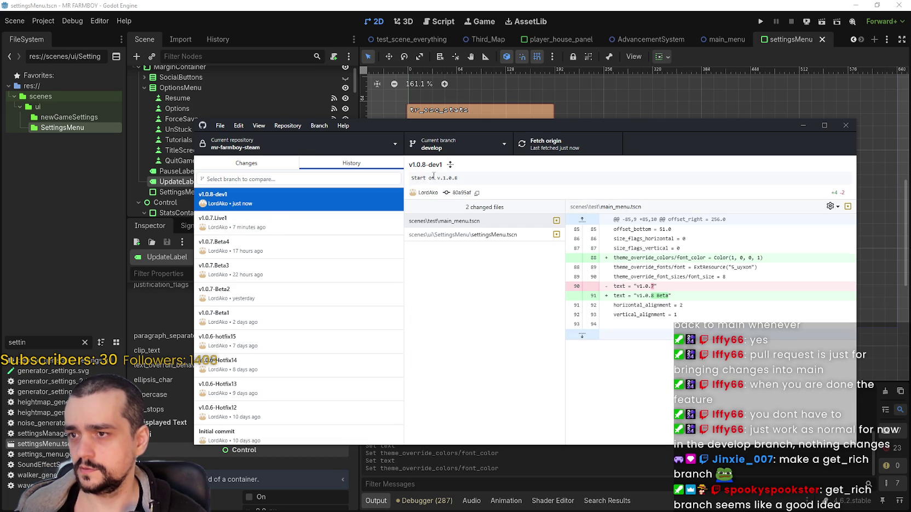
{"action": "left_click", "coordinate": [283, 225]}
{"action": "left_click", "coordinate": [310, 197]}
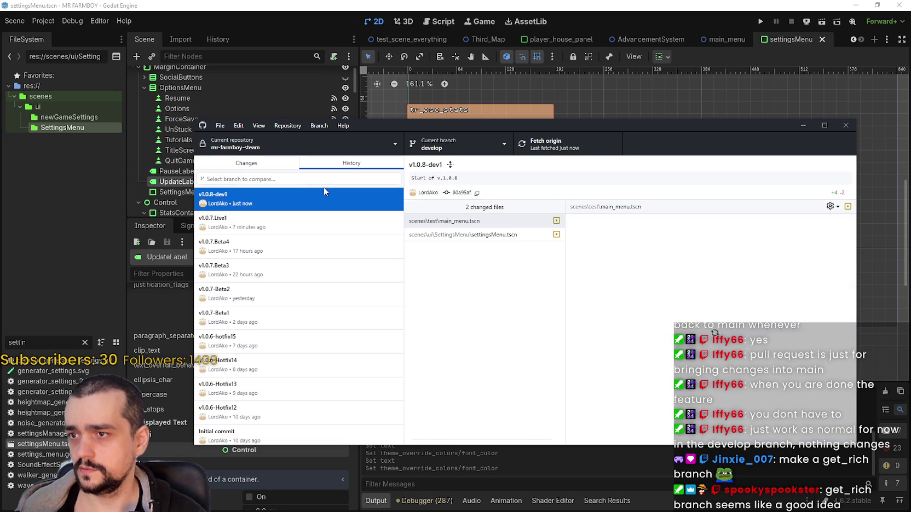
{"action": "left_click", "coordinate": [297, 224]}
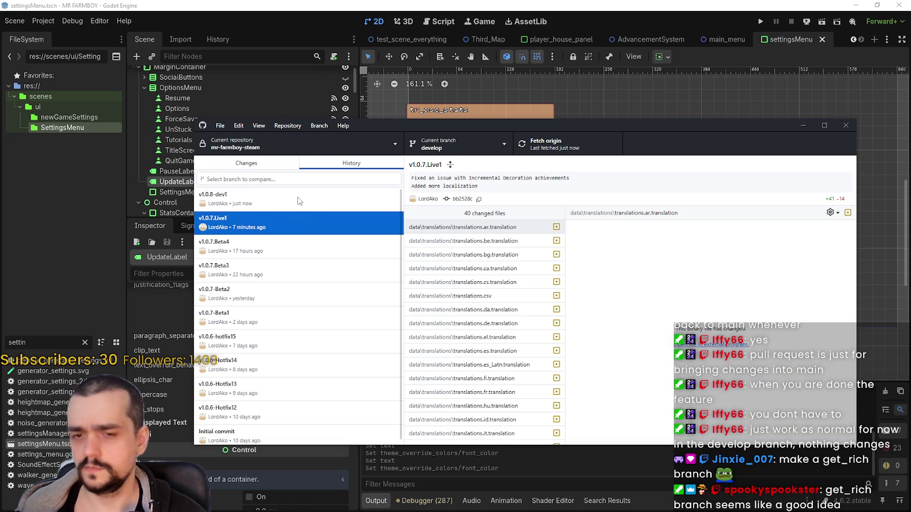
{"action": "left_click", "coordinate": [295, 199]}
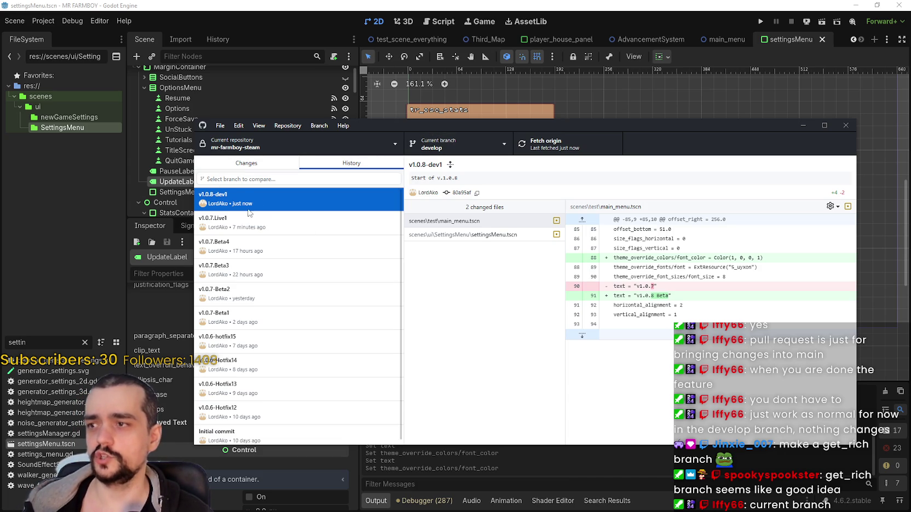
{"action": "mouse_move", "coordinate": [243, 209]}
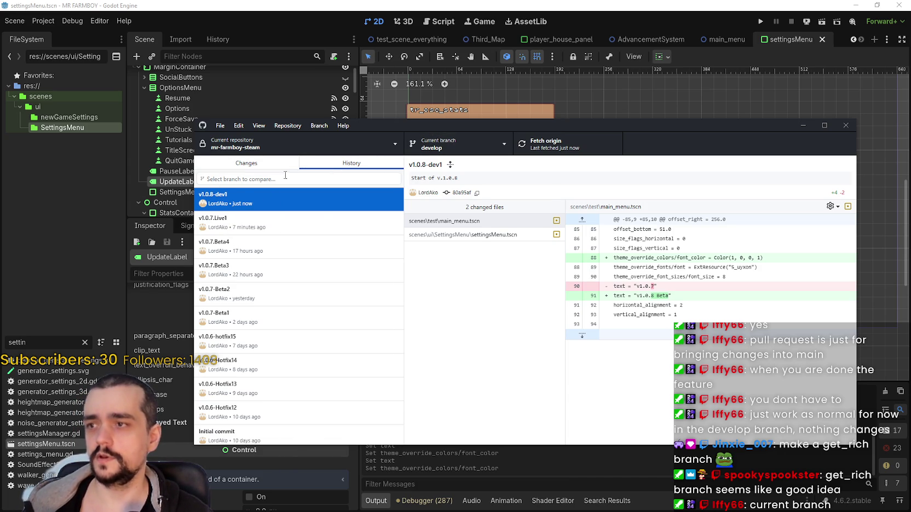
{"action": "left_click", "coordinate": [282, 165]}
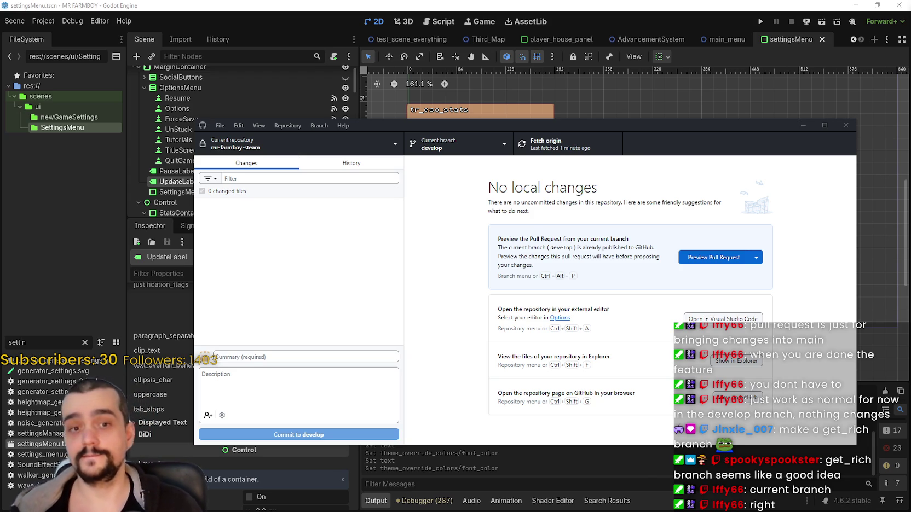
- Close GitHub Desktop and filter the FileSystem dock for 'game_scr'
{"action": "left_click", "coordinate": [846, 126]}
{"action": "scroll", "coordinate": [580, 282], "scroll_direction": "down", "scroll_amount": 2}
{"action": "scroll", "coordinate": [672, 231], "scroll_direction": "up", "scroll_amount": 2}
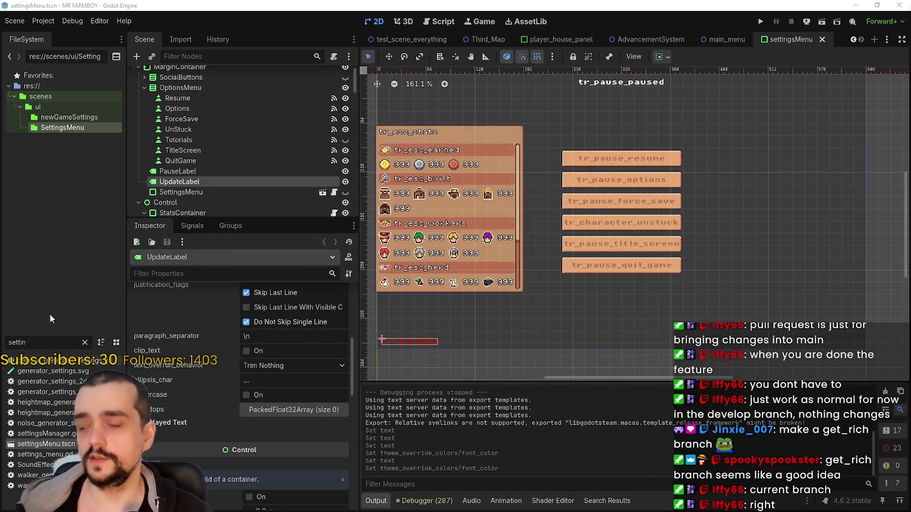
{"action": "type", "text": "wareh"}
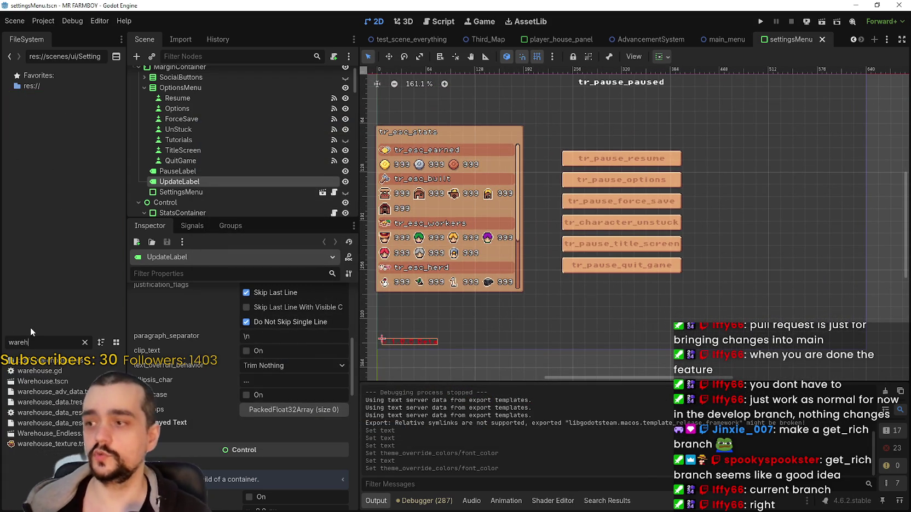
{"action": "key", "text": "BackSpace"}
{"action": "key", "text": "BackSpace"}
{"action": "key", "text": "BackSpace"}
{"action": "type", "text": "game"}
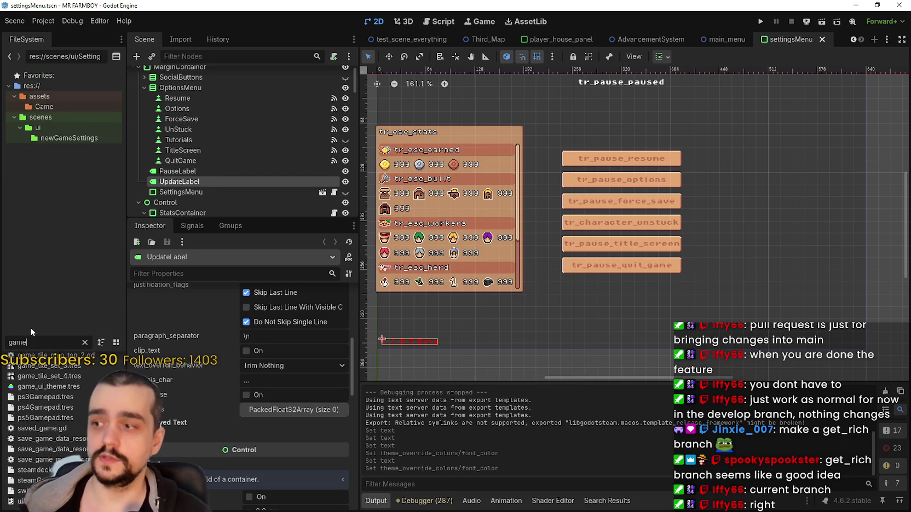
{"action": "key", "text": "BackSpace"}
{"action": "key", "text": "BackSpace"}
{"action": "key", "text": "BackSpace"}
{"action": "type", "text": "contr"}
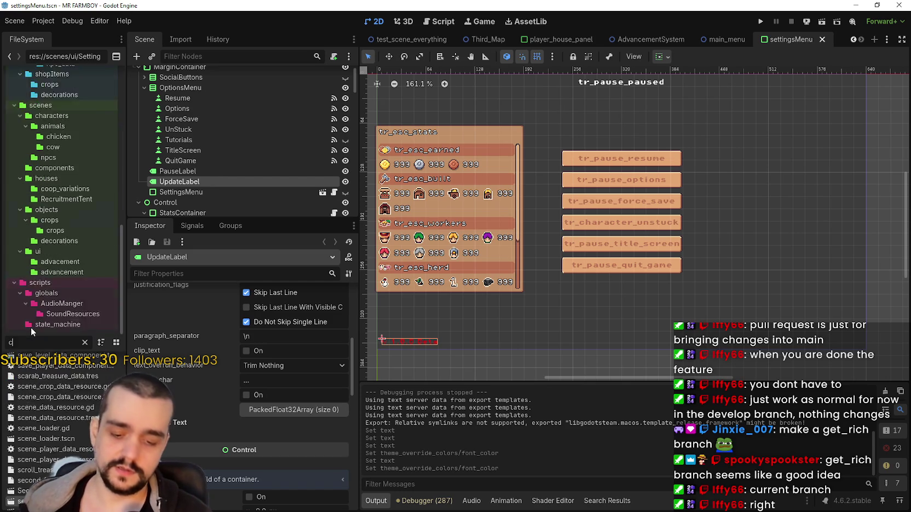
{"action": "key", "text": "BackSpace"}
{"action": "key", "text": "BackSpace"}
{"action": "key", "text": "BackSpace"}
{"action": "type", "text": "game"}
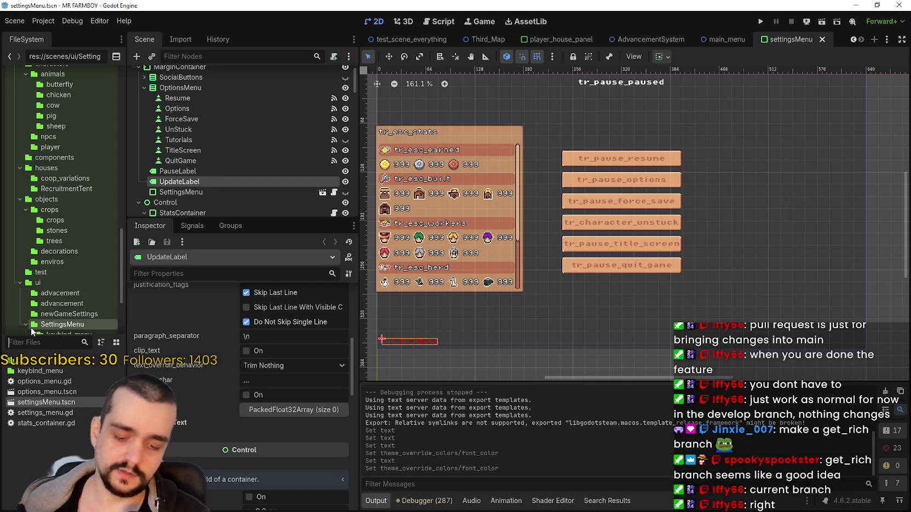
{"action": "type", "text": "_sc"}
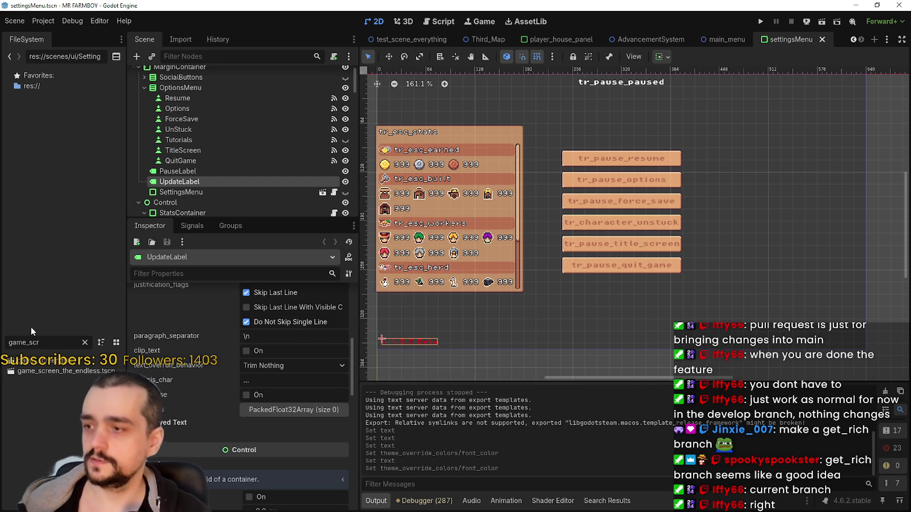
{"action": "type", "text": "r"}
- Open game_screen_the_endless.tscn, expand GameMenuPanels > BuildingPanel and make BuildingPanel visible
{"action": "double_click", "coordinate": [65, 371]}
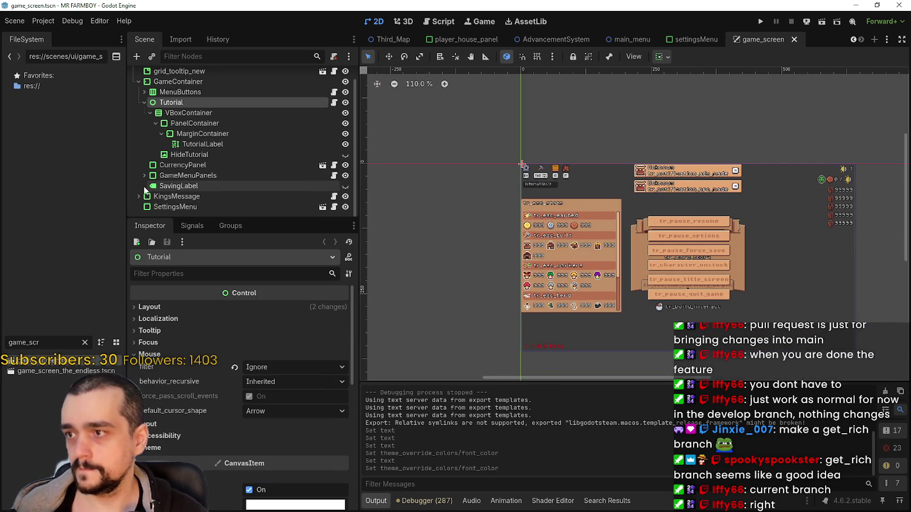
{"action": "scroll", "coordinate": [744, 252], "scroll_direction": "up", "scroll_amount": 4}
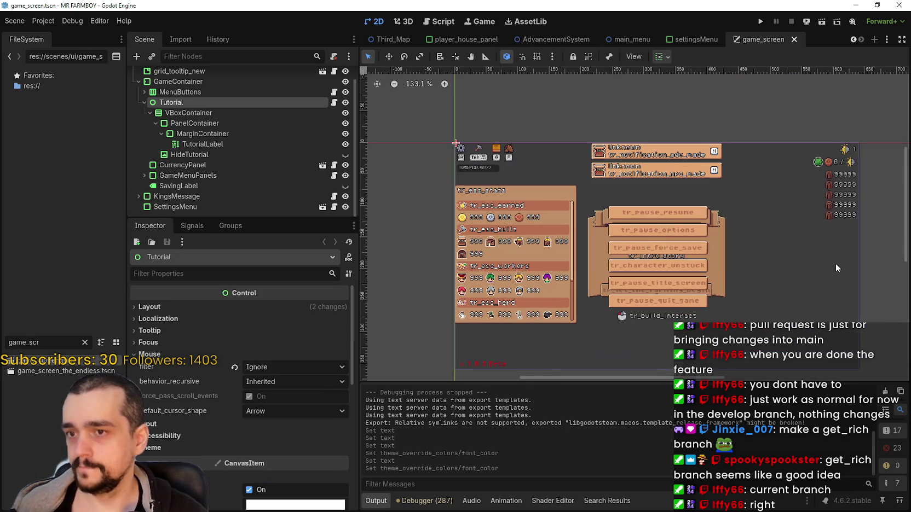
{"action": "left_click", "coordinate": [143, 175]}
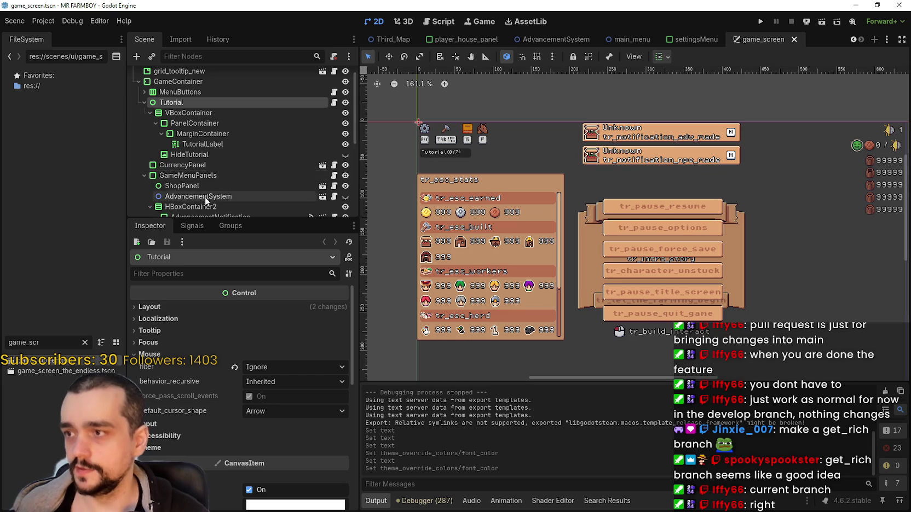
{"action": "scroll", "coordinate": [205, 196], "scroll_direction": "down", "scroll_amount": 3}
{"action": "left_click", "coordinate": [145, 118]}
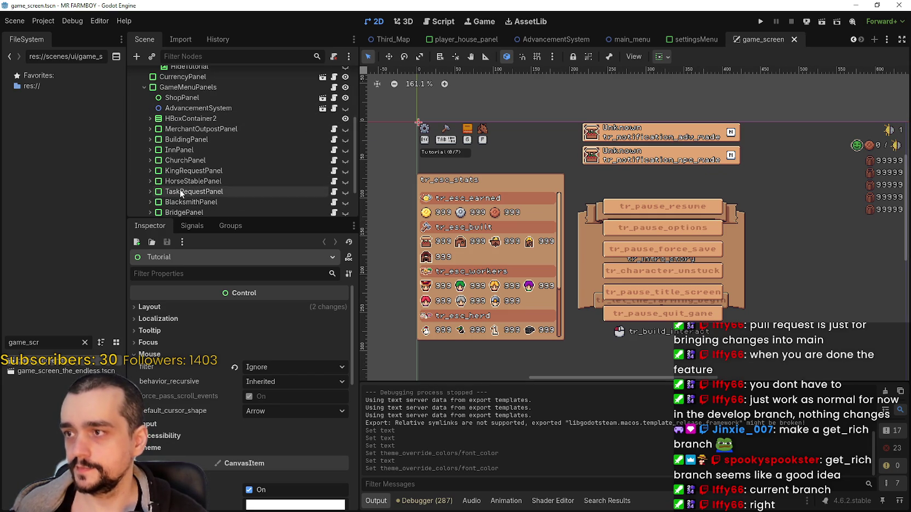
{"action": "left_click", "coordinate": [146, 139]}
{"action": "scroll", "coordinate": [253, 164], "scroll_direction": "down", "scroll_amount": 1}
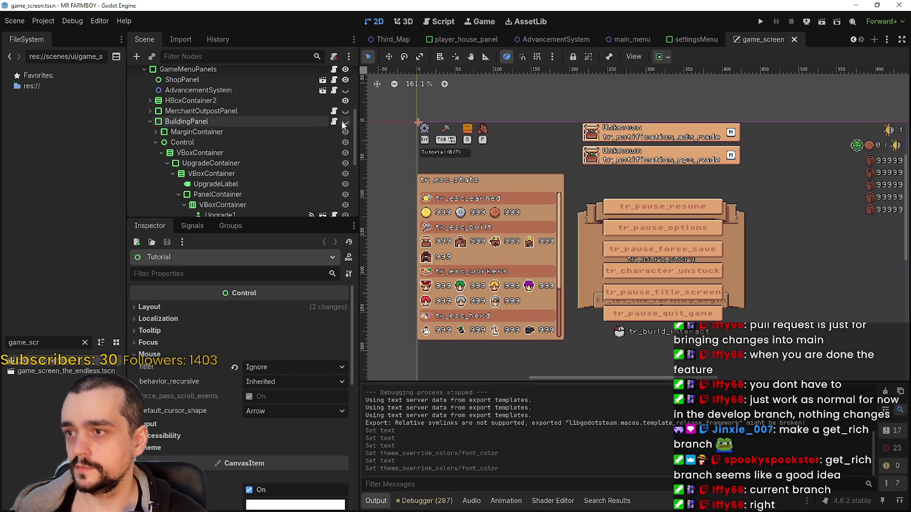
{"action": "left_click", "coordinate": [344, 121]}
- Expand the Control, Controls and MarginContainer nodes under BuildingPanel to reveal the upgrade children
{"action": "scroll", "coordinate": [710, 314], "scroll_direction": "up", "scroll_amount": 5}
{"action": "scroll", "coordinate": [709, 314], "scroll_direction": "down", "scroll_amount": 3}
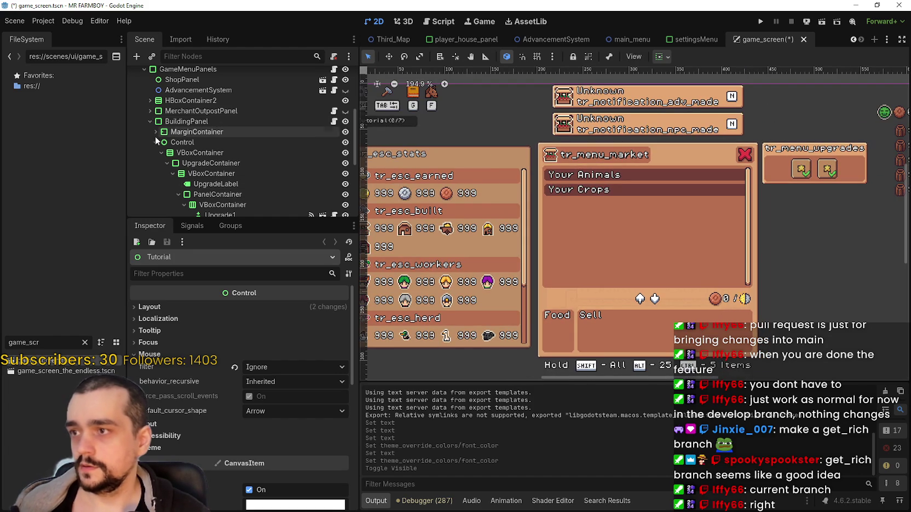
{"action": "scroll", "coordinate": [175, 146], "scroll_direction": "down", "scroll_amount": 2}
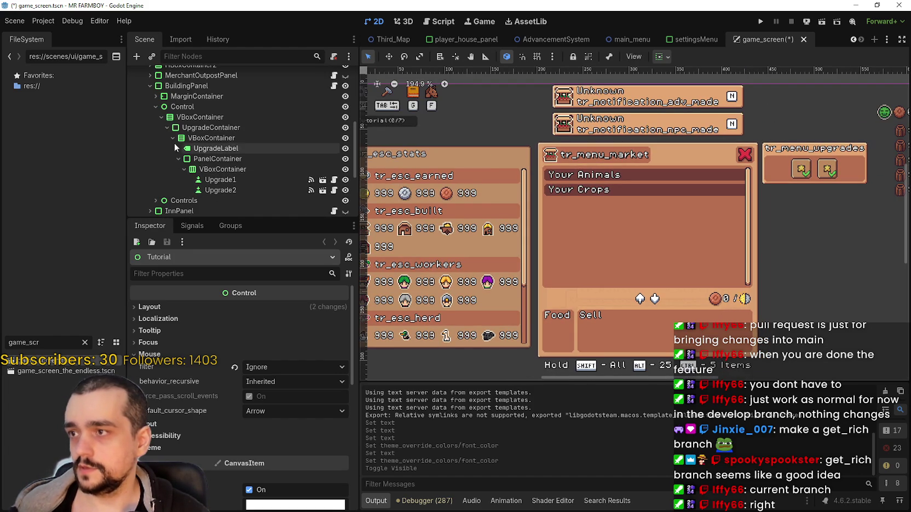
{"action": "left_click", "coordinate": [155, 107]}
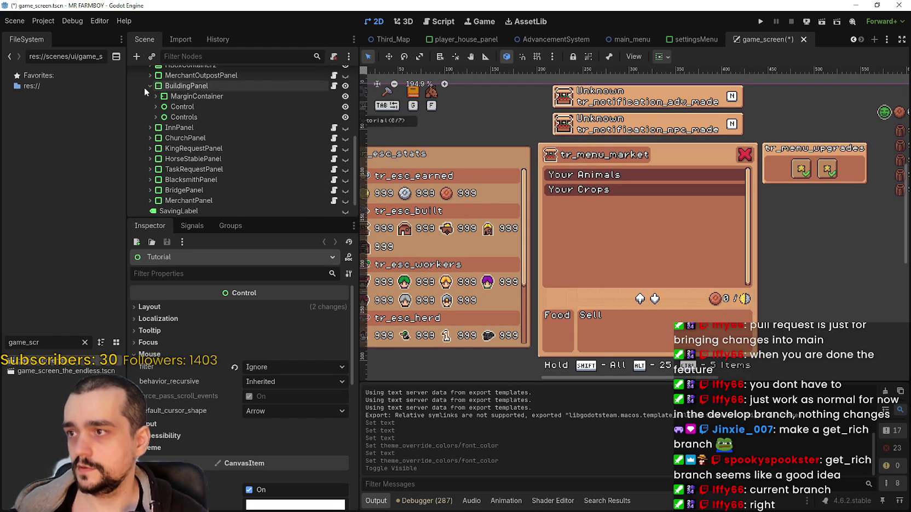
{"action": "left_click", "coordinate": [155, 106]}
{"action": "left_click", "coordinate": [155, 107]}
{"action": "left_click", "coordinate": [155, 117]}
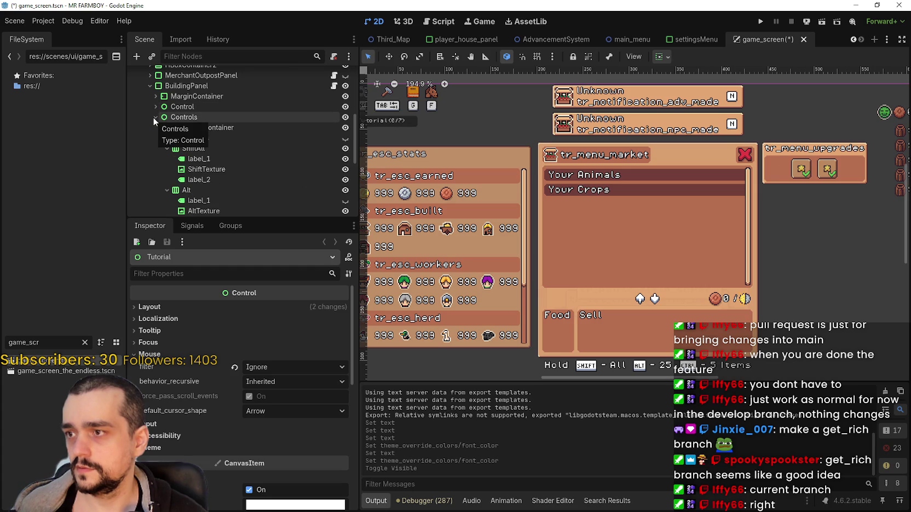
{"action": "left_click", "coordinate": [155, 96]}
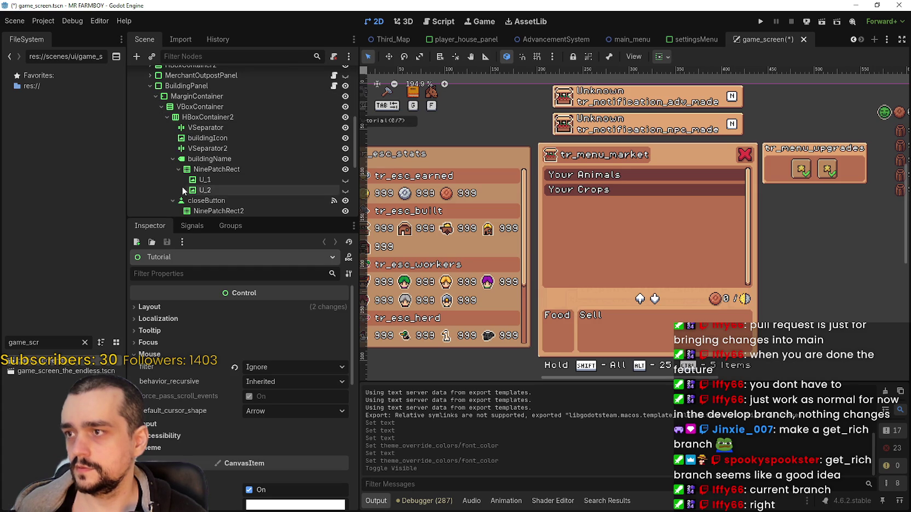
{"action": "scroll", "coordinate": [208, 181], "scroll_direction": "down", "scroll_amount": 4}
{"action": "scroll", "coordinate": [230, 171], "scroll_direction": "up", "scroll_amount": 2}
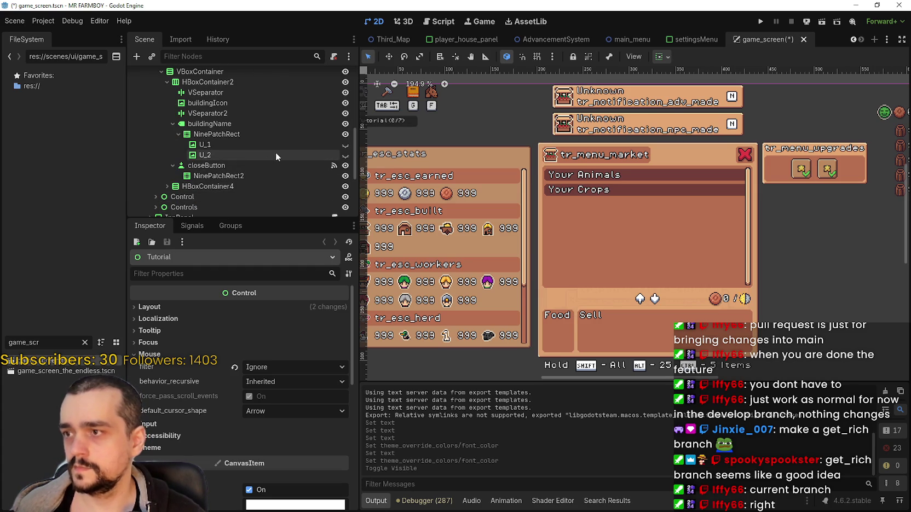
{"action": "scroll", "coordinate": [629, 336], "scroll_direction": "up", "scroll_amount": 1}
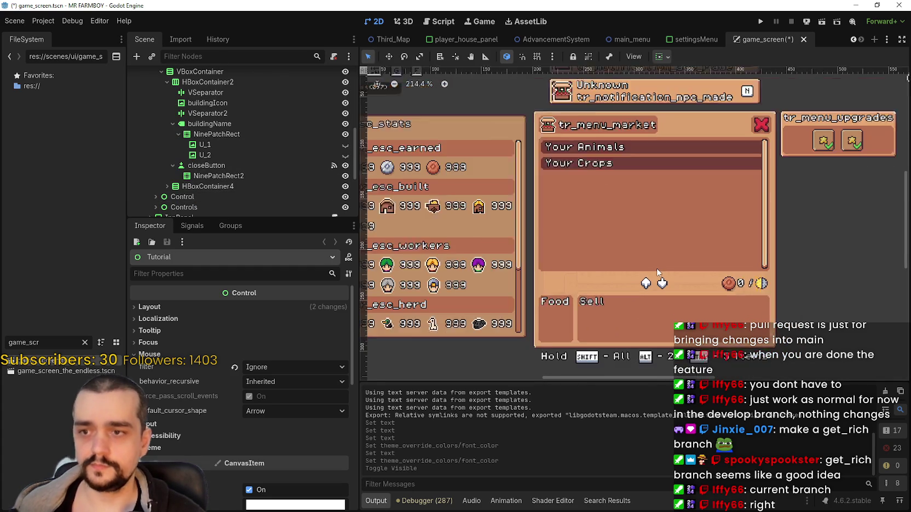
{"action": "scroll", "coordinate": [657, 272], "scroll_direction": "down", "scroll_amount": 1}
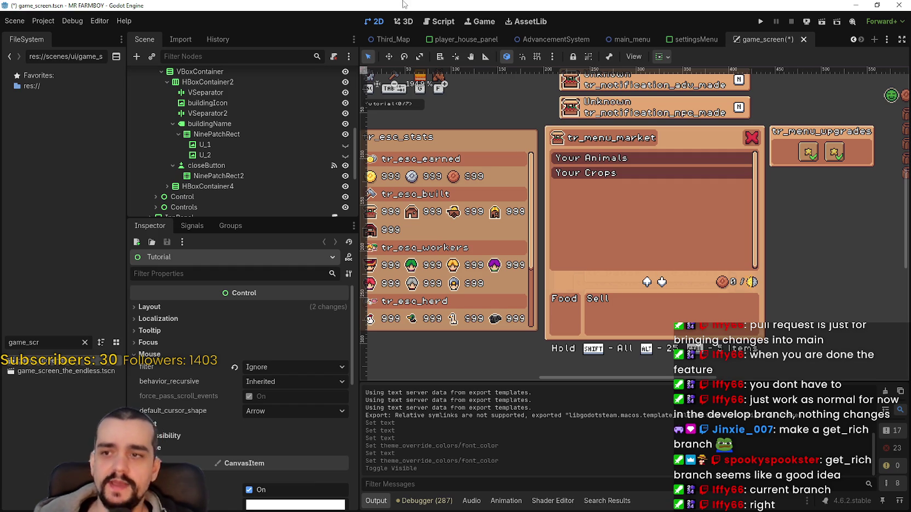
{"action": "scroll", "coordinate": [599, 72], "scroll_direction": "down", "scroll_amount": 3}
- Inspect the properties of the MarginContainer, BuildingPanel and Controls nodes
{"action": "scroll", "coordinate": [713, 207], "scroll_direction": "up", "scroll_amount": 3}
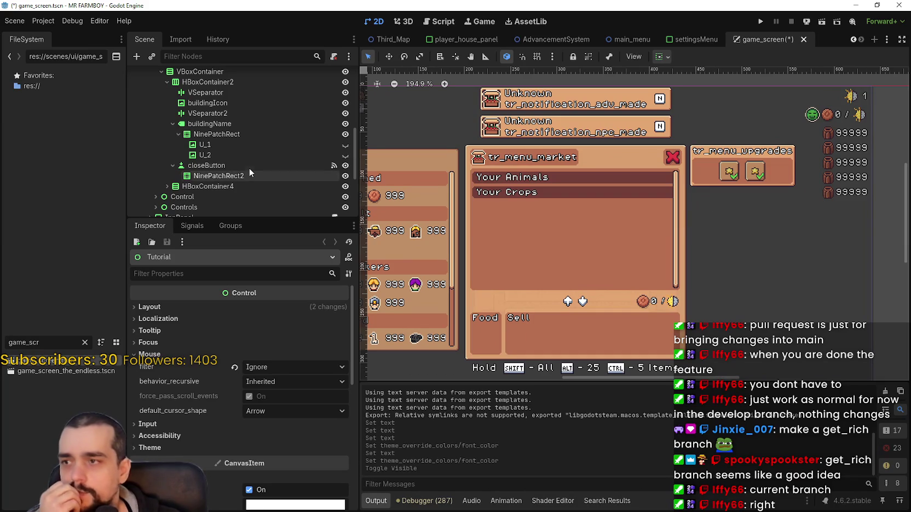
{"action": "scroll", "coordinate": [259, 138], "scroll_direction": "up", "scroll_amount": 1}
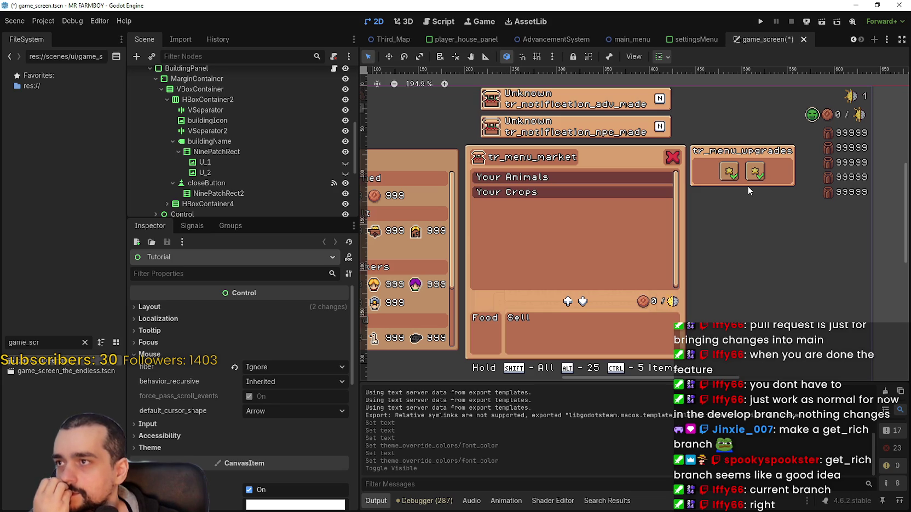
{"action": "scroll", "coordinate": [273, 157], "scroll_direction": "up", "scroll_amount": 3}
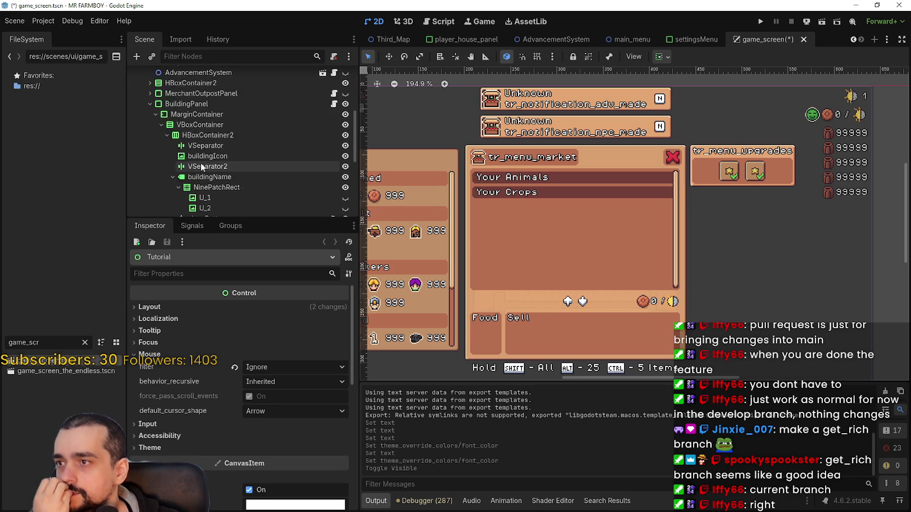
{"action": "left_click", "coordinate": [235, 136]}
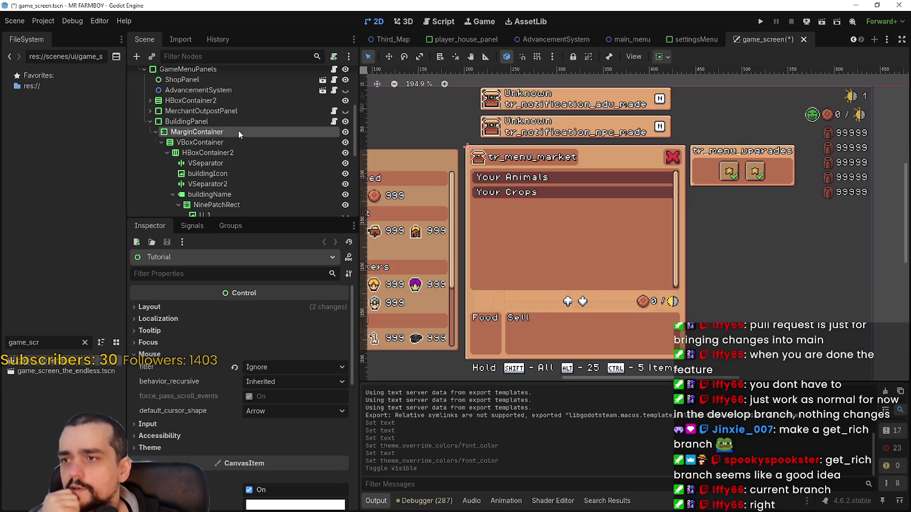
{"action": "left_click", "coordinate": [186, 121]}
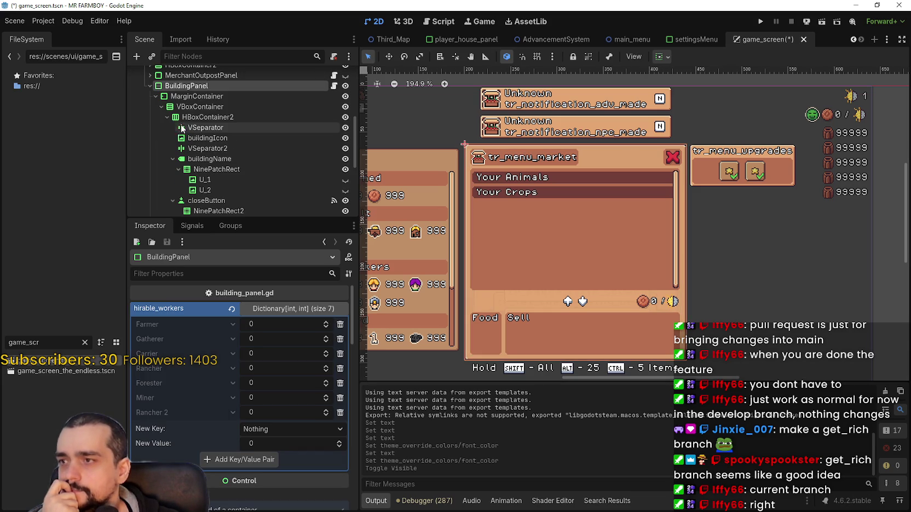
{"action": "left_click", "coordinate": [175, 117]}
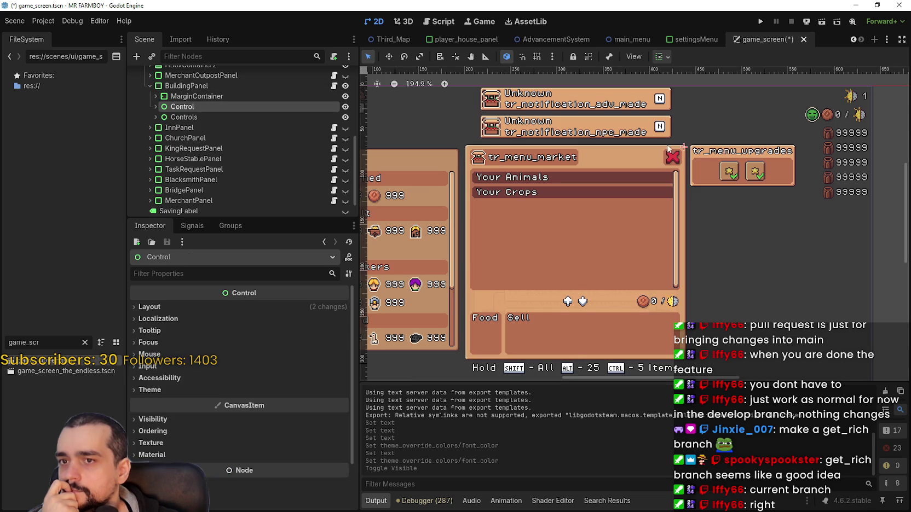
{"action": "scroll", "coordinate": [644, 164], "scroll_direction": "up", "scroll_amount": 7}
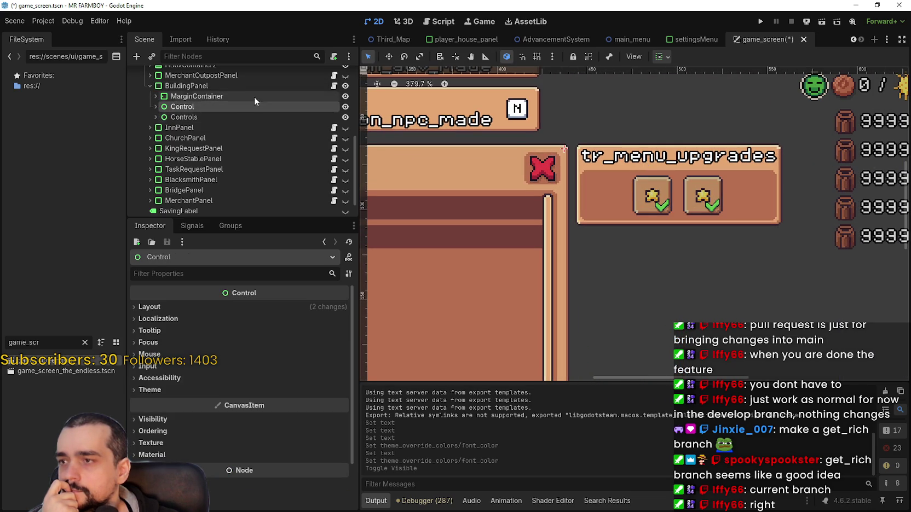
{"action": "scroll", "coordinate": [254, 97], "scroll_direction": "up", "scroll_amount": 1}
- Expand the Control node under BuildingPanel and inspect the Controls node
{"action": "left_click", "coordinate": [156, 124]}
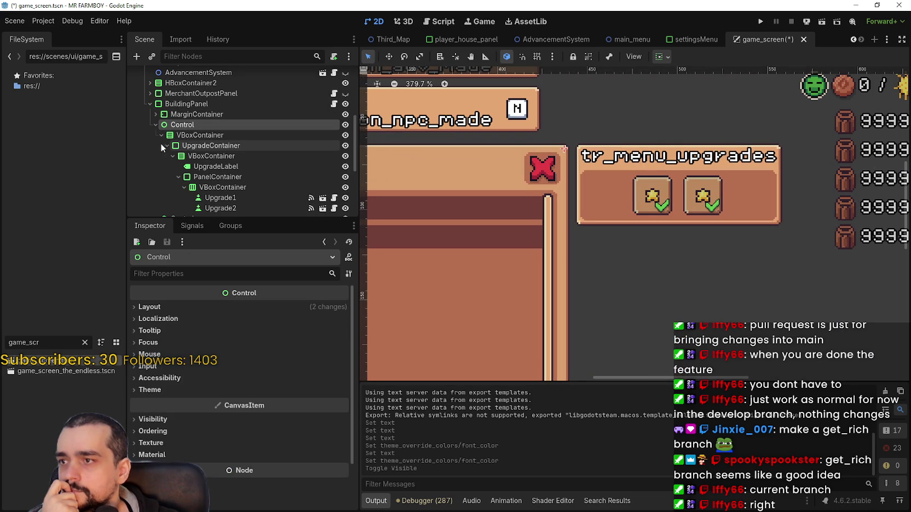
{"action": "left_click", "coordinate": [167, 146]}
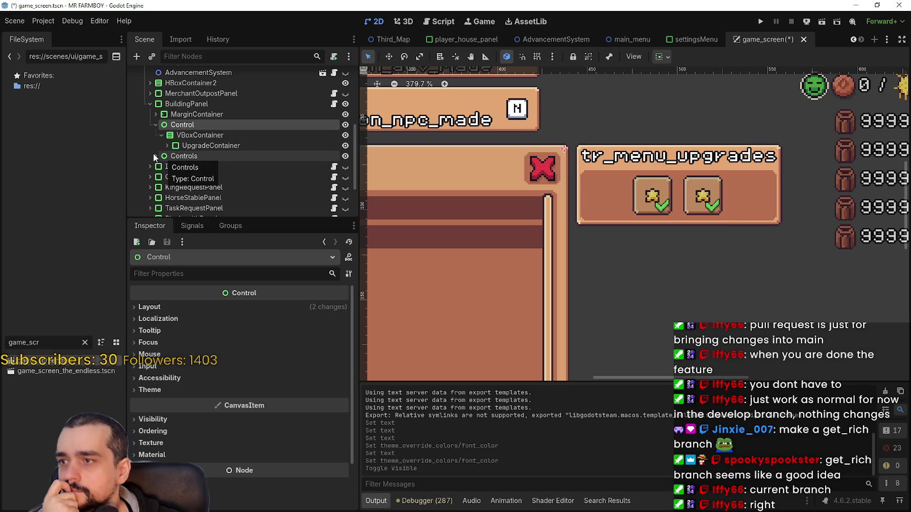
{"action": "left_click", "coordinate": [164, 156]}
{"action": "scroll", "coordinate": [626, 193], "scroll_direction": "down", "scroll_amount": 10}
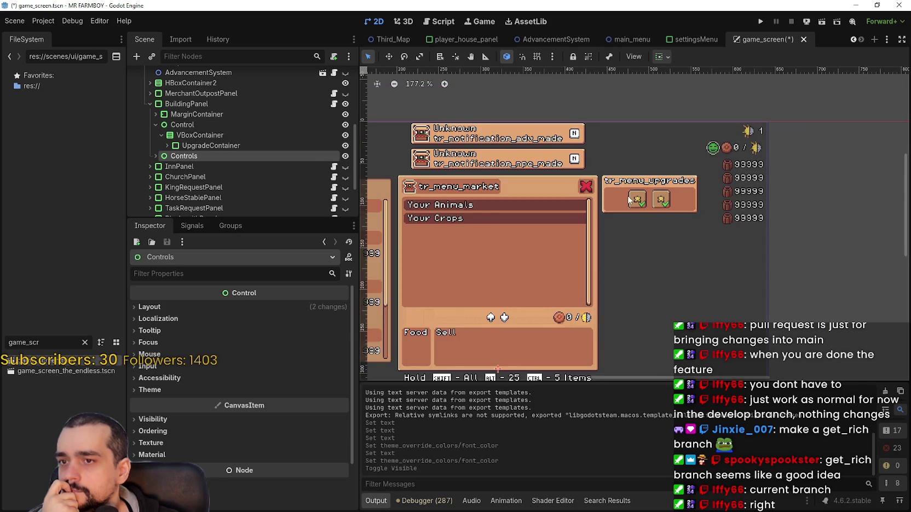
{"action": "scroll", "coordinate": [626, 190], "scroll_direction": "down", "scroll_amount": 1}
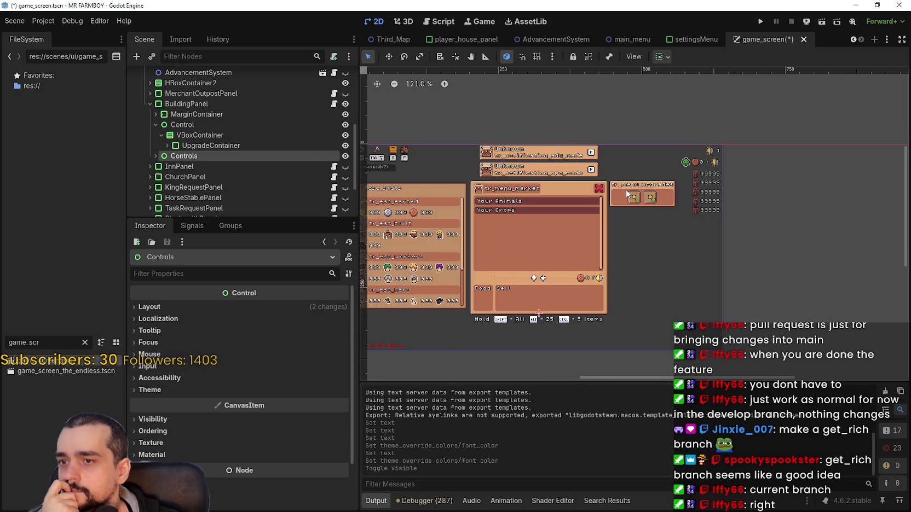
{"action": "scroll", "coordinate": [626, 189], "scroll_direction": "up", "scroll_amount": 2}
{"action": "scroll", "coordinate": [625, 189], "scroll_direction": "up", "scroll_amount": 5}
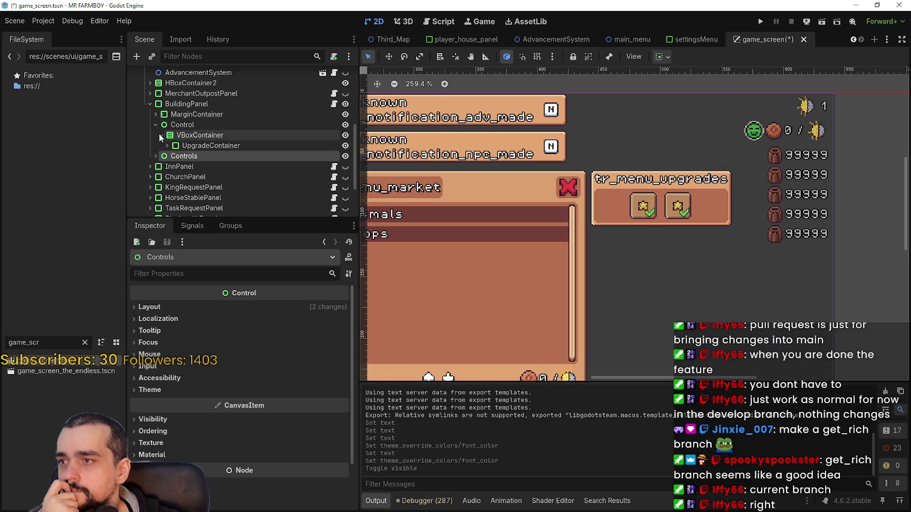
- Expand the VBoxContainer under Control and select its UpgradeContainer child
{"action": "left_click", "coordinate": [160, 136]}
{"action": "left_click", "coordinate": [175, 137]}
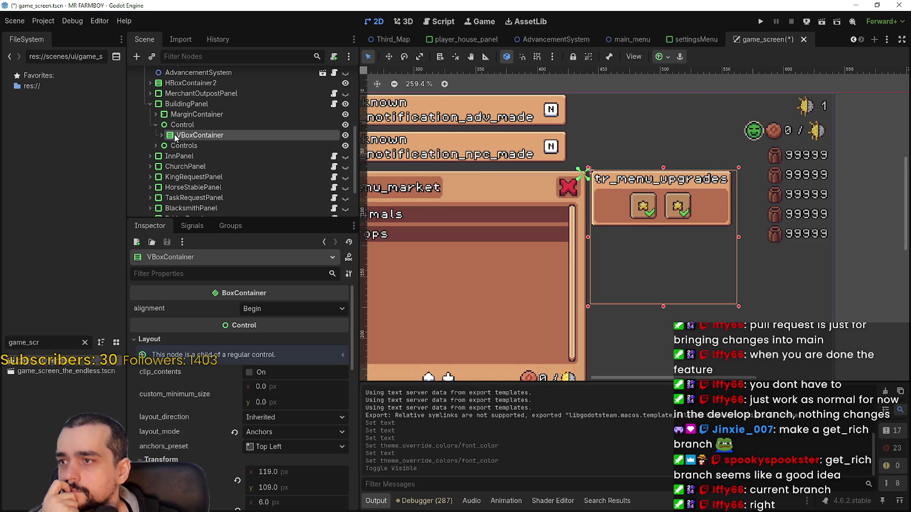
{"action": "left_click", "coordinate": [161, 135]}
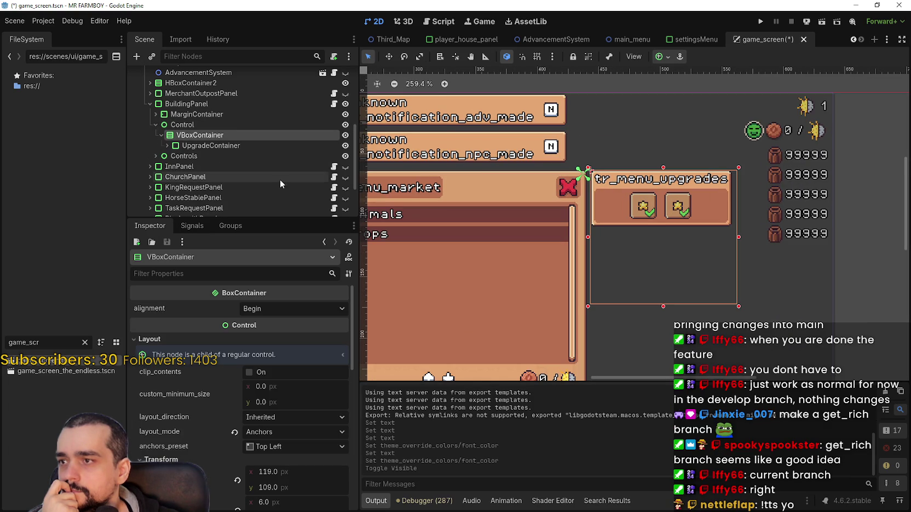
{"action": "left_click", "coordinate": [201, 147]}
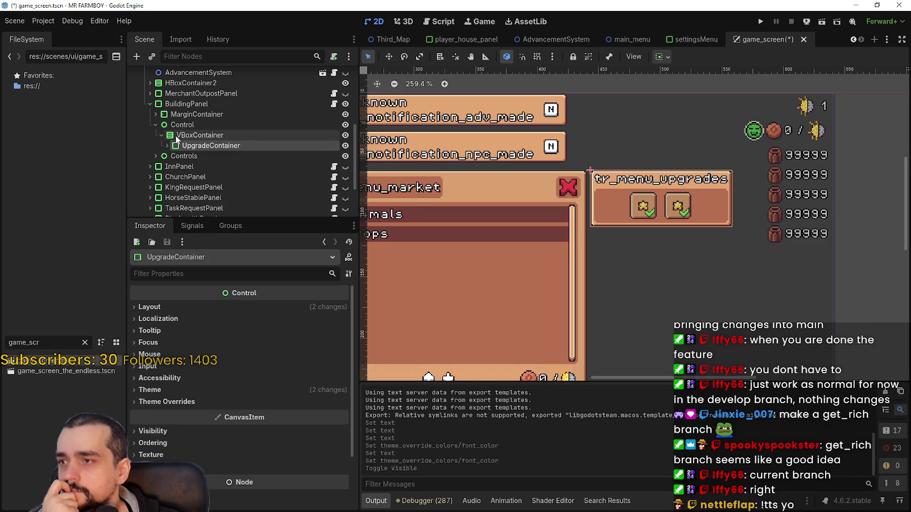
{"action": "left_click", "coordinate": [176, 137]}
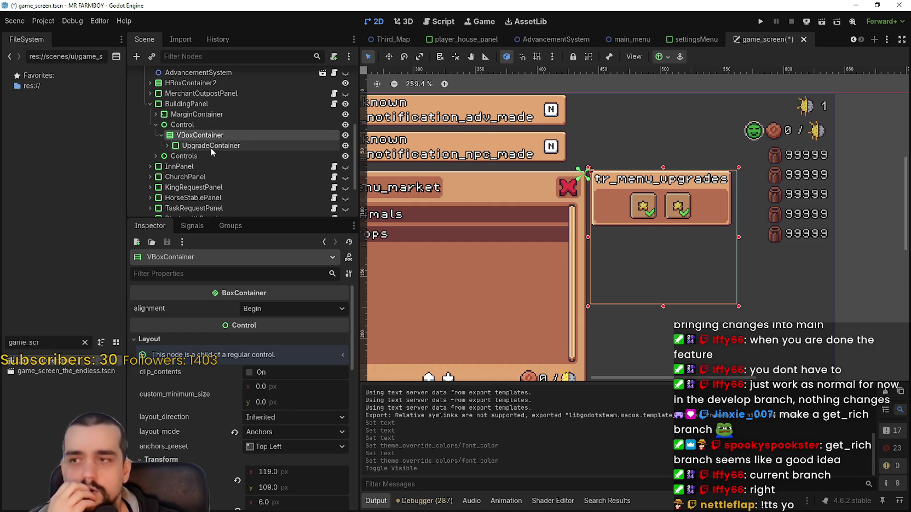
{"action": "left_click", "coordinate": [208, 146]}
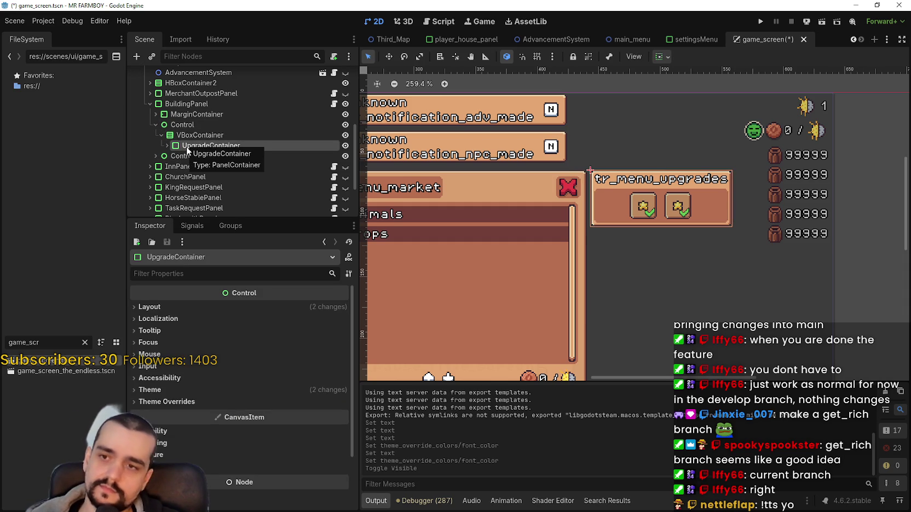
- Duplicate UpgradeContainer with Ctrl+D and rename the copy SetMinimumAmount
{"action": "key", "text": "ctrl+d"}
{"action": "double_click", "coordinate": [285, 158]}
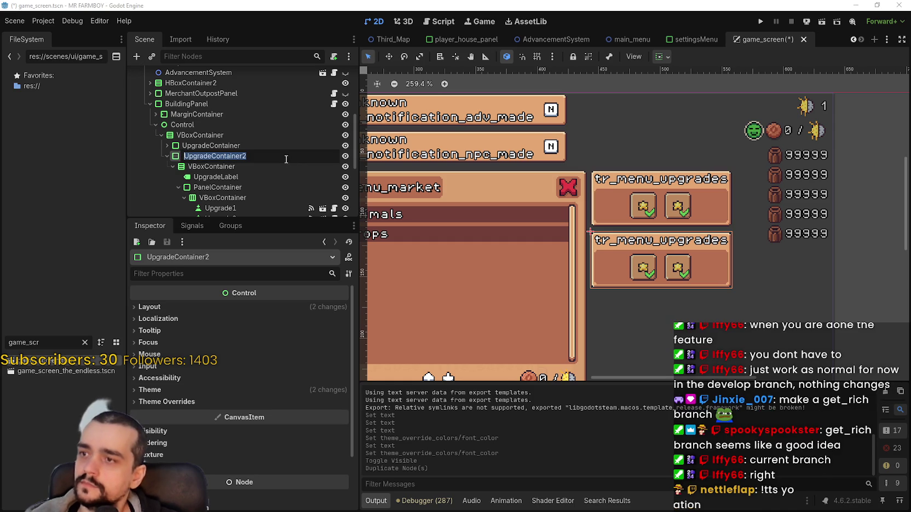
{"action": "type", "text": "SetMinimum"}
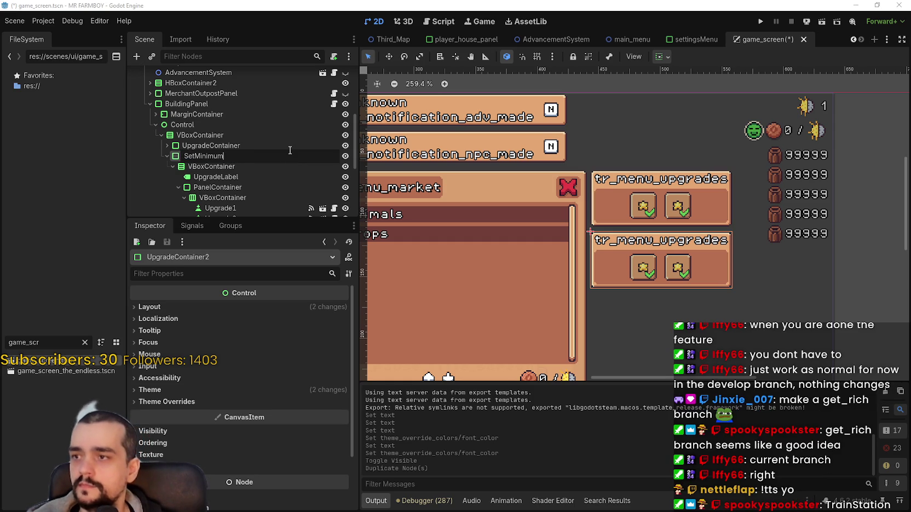
{"action": "type", "text": "Amount"}
{"action": "key", "text": "Return"}
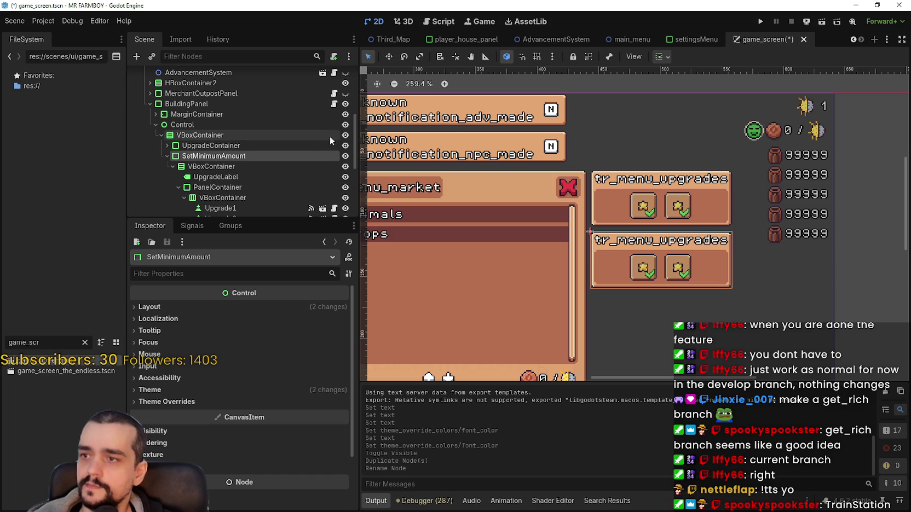
{"action": "left_click", "coordinate": [346, 146]}
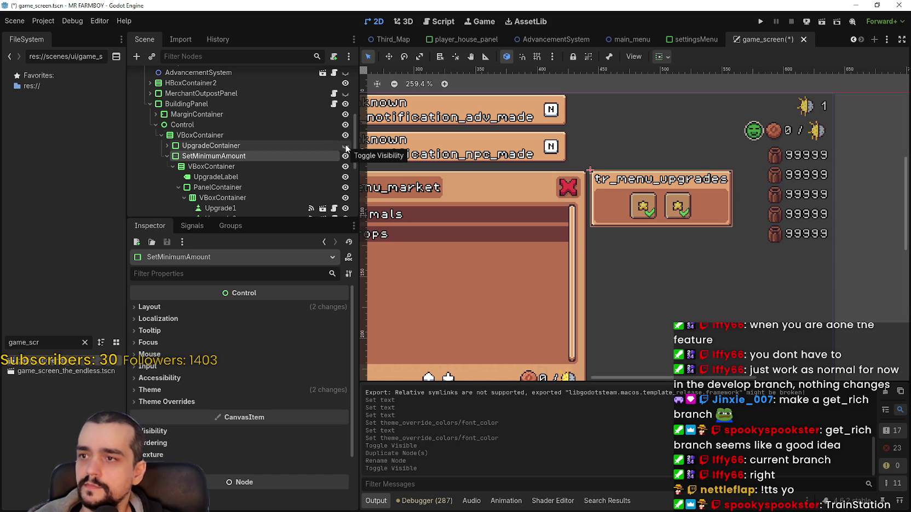
{"action": "left_click", "coordinate": [346, 146]}
- Set the duplicate's UpgradeLabel text to 'Minimum Amount'
{"action": "scroll", "coordinate": [678, 282], "scroll_direction": "up", "scroll_amount": 1}
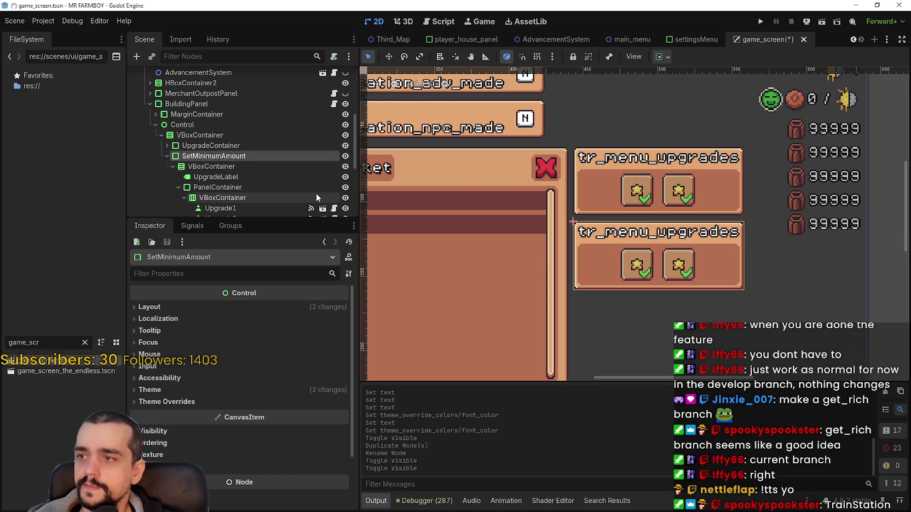
{"action": "left_click", "coordinate": [292, 175]}
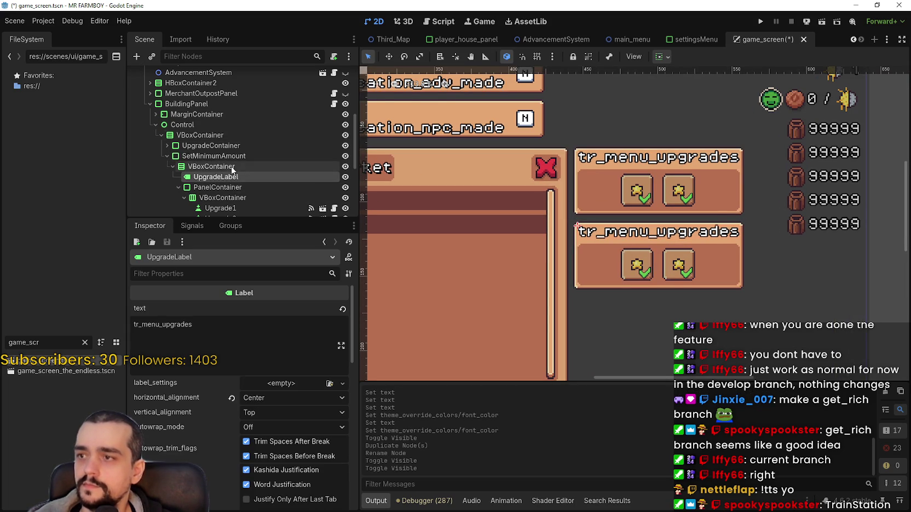
{"action": "left_click", "coordinate": [169, 304]}
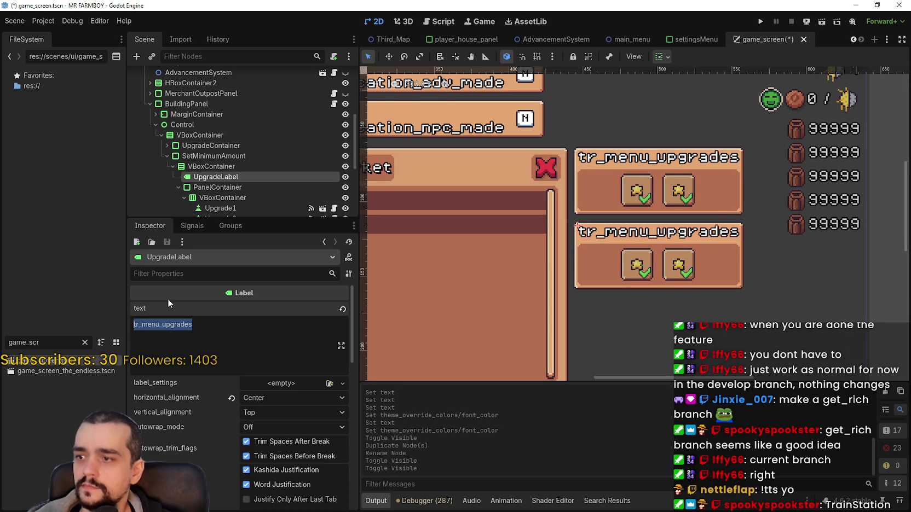
{"action": "type", "text": "Mini"}
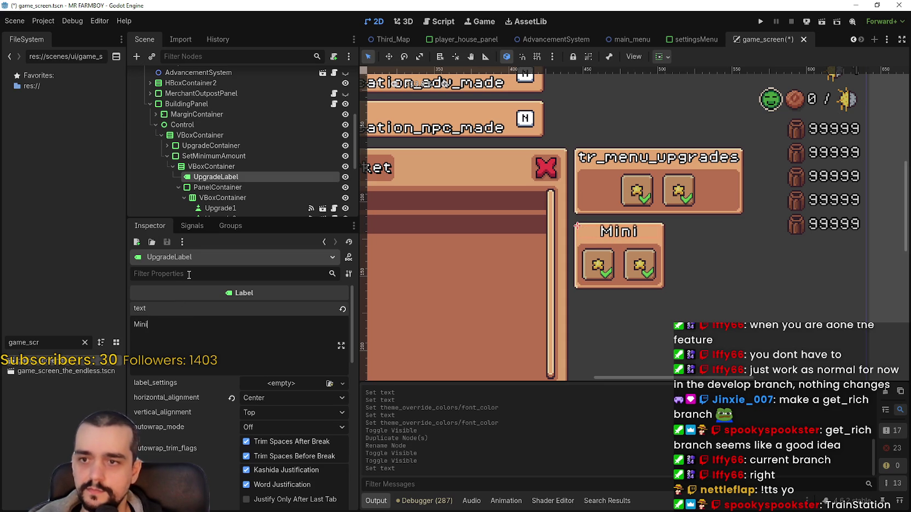
{"action": "type", "text": "mum Amount"}
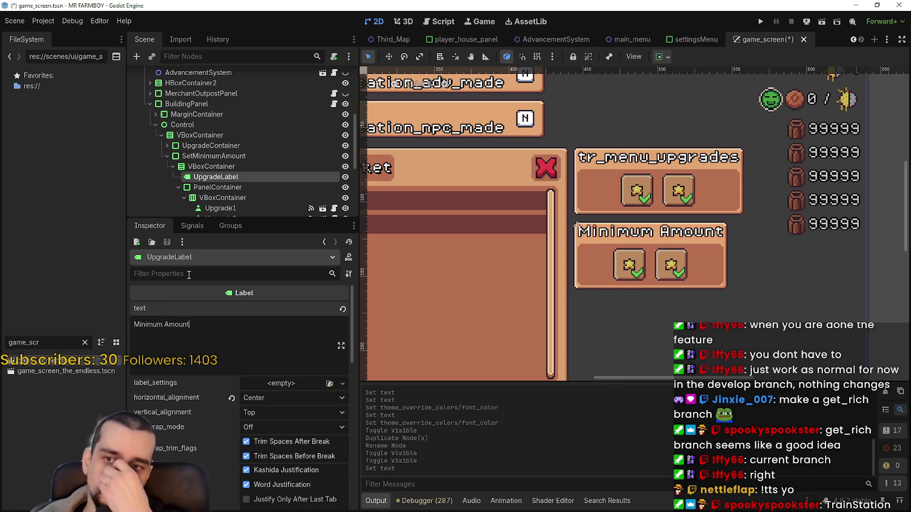
{"action": "scroll", "coordinate": [256, 176], "scroll_direction": "down", "scroll_amount": 3}
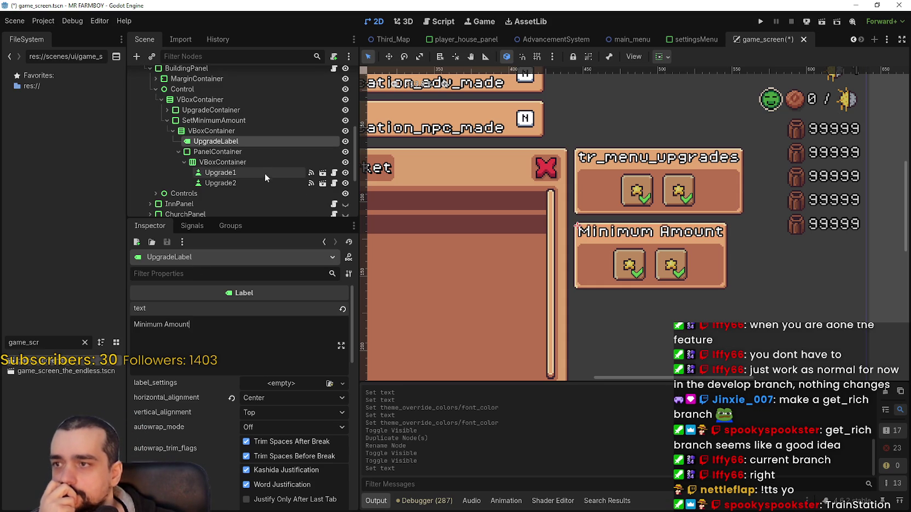
{"action": "scroll", "coordinate": [700, 242], "scroll_direction": "down", "scroll_amount": 5}
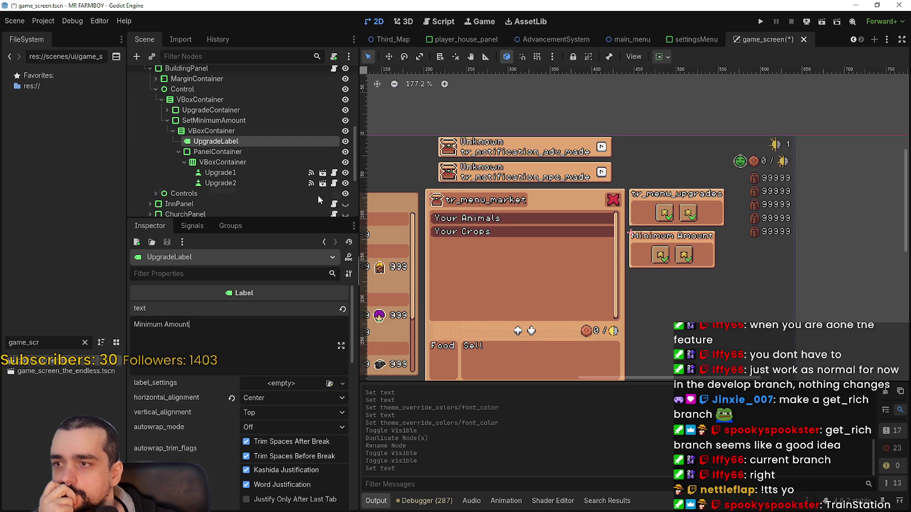
{"action": "left_click", "coordinate": [256, 162]}
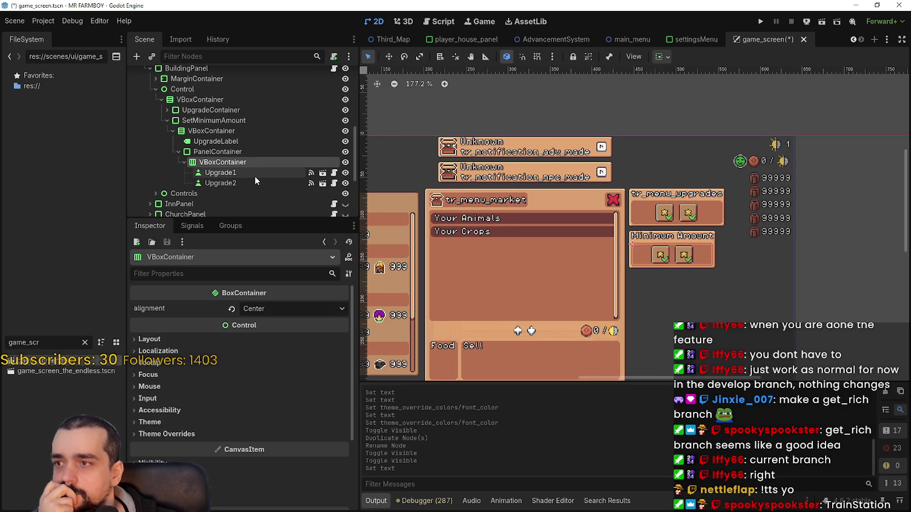
{"action": "left_click", "coordinate": [254, 175]}
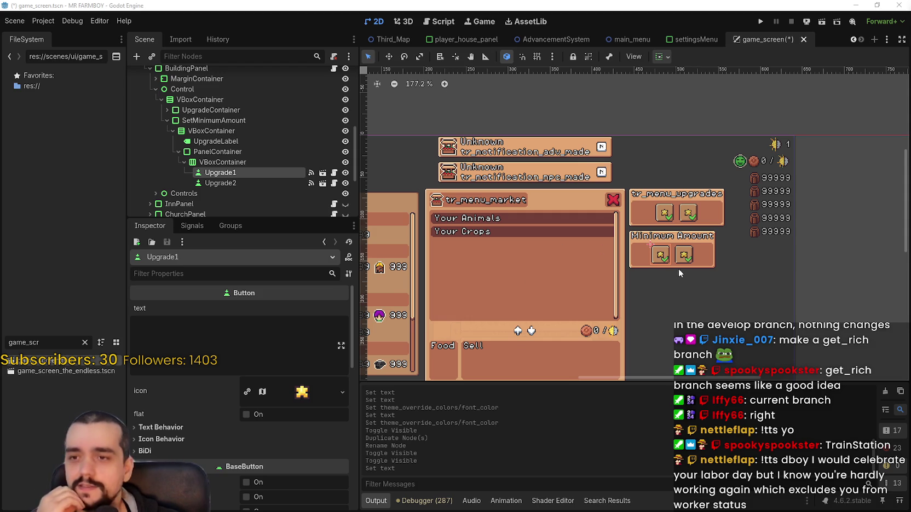
{"action": "scroll", "coordinate": [678, 272], "scroll_direction": "up", "scroll_amount": 3}
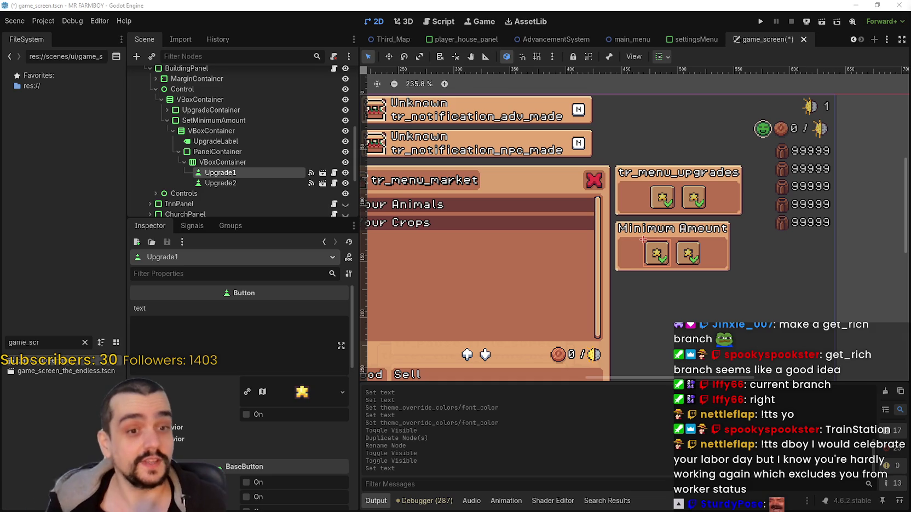
{"action": "scroll", "coordinate": [678, 243], "scroll_direction": "down", "scroll_amount": 1}
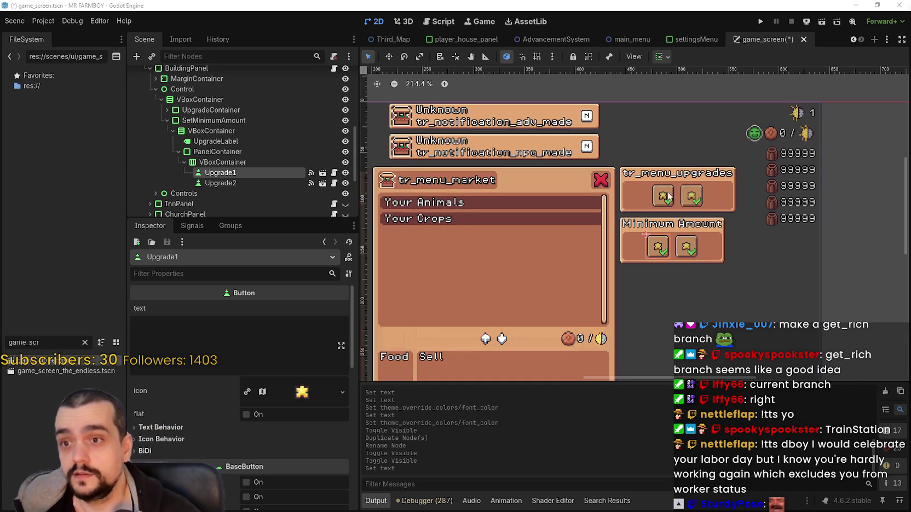
{"action": "scroll", "coordinate": [679, 244], "scroll_direction": "up", "scroll_amount": 1}
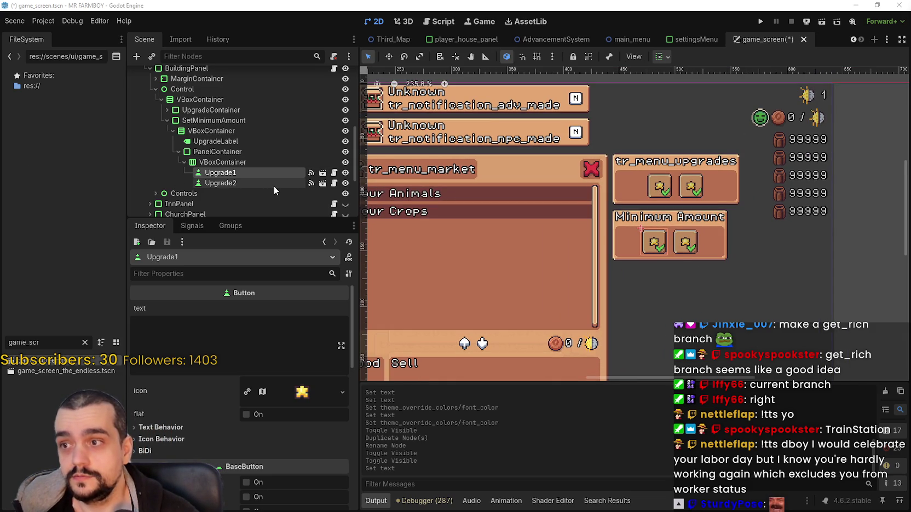
{"action": "left_click", "coordinate": [220, 183]}
{"action": "scroll", "coordinate": [772, 301], "scroll_direction": "up", "scroll_amount": 1}
{"action": "scroll", "coordinate": [775, 308], "scroll_direction": "up", "scroll_amount": 1}
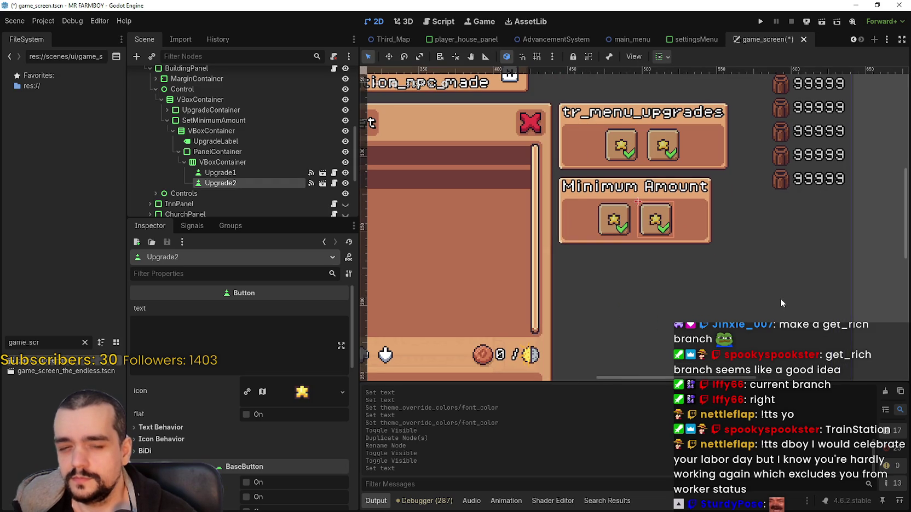
{"action": "scroll", "coordinate": [690, 239], "scroll_direction": "down", "scroll_amount": 1}
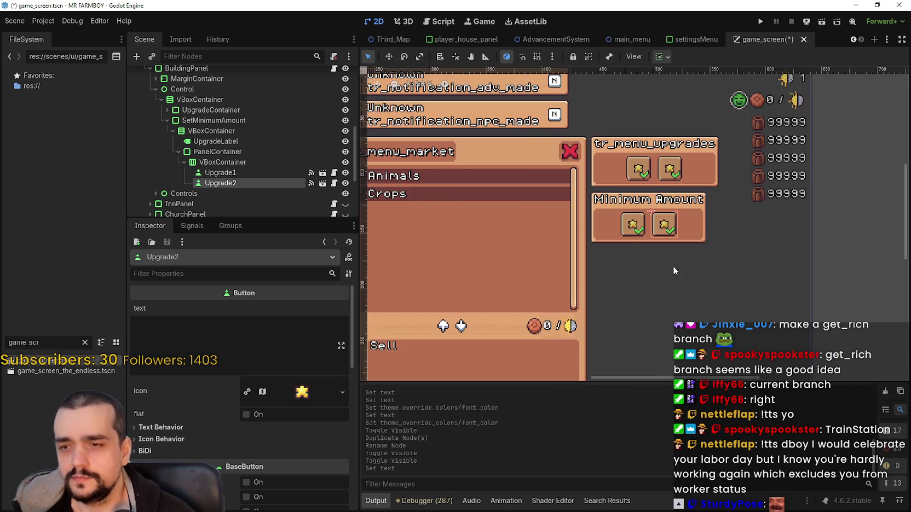
{"action": "scroll", "coordinate": [672, 266], "scroll_direction": "down", "scroll_amount": 1}
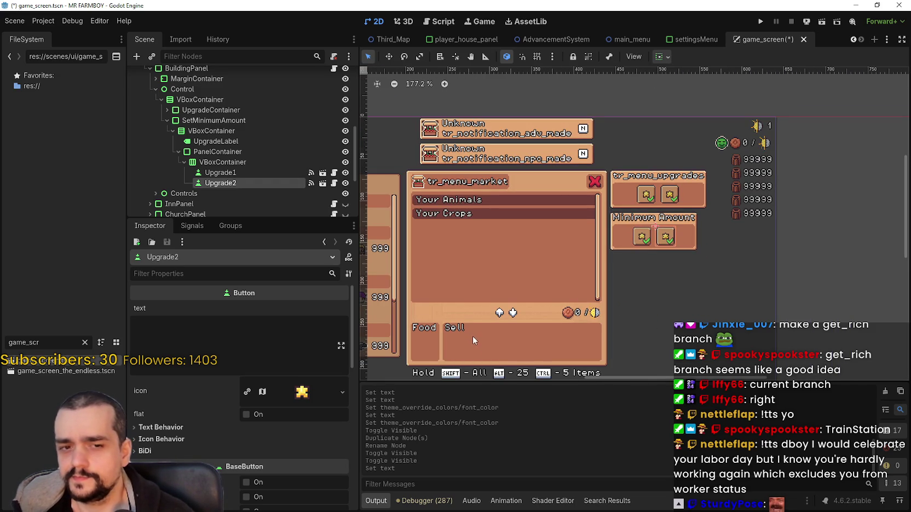
{"action": "scroll", "coordinate": [472, 336], "scroll_direction": "up", "scroll_amount": 2}
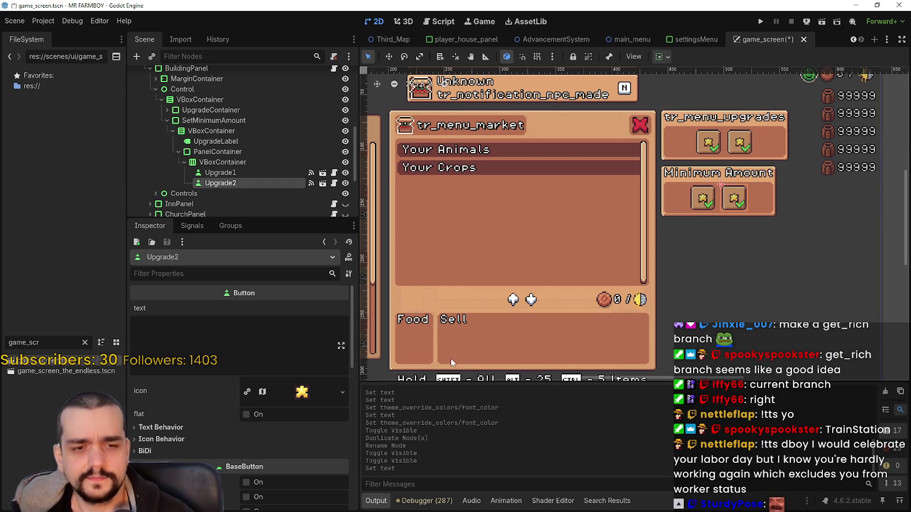
{"action": "scroll", "coordinate": [491, 317], "scroll_direction": "down", "scroll_amount": 1}
{"action": "scroll", "coordinate": [491, 316], "scroll_direction": "up", "scroll_amount": 1}
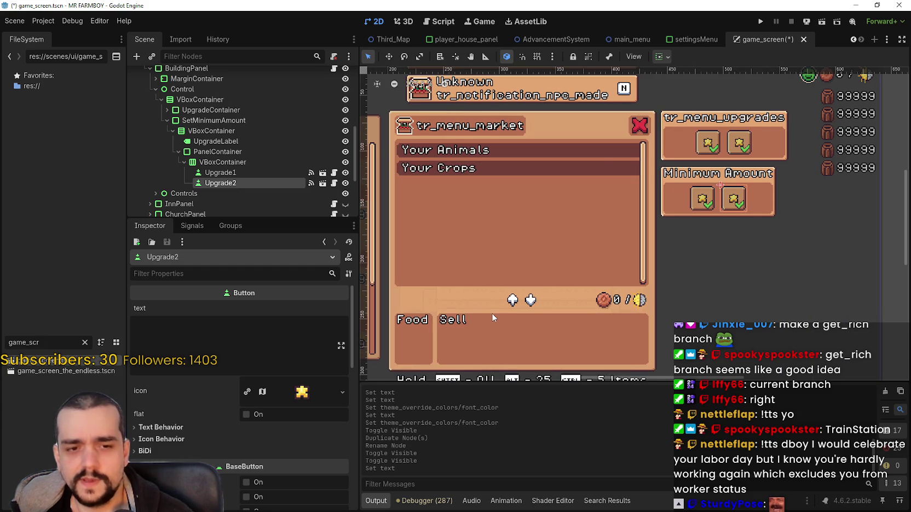
{"action": "scroll", "coordinate": [491, 316], "scroll_direction": "down", "scroll_amount": 2}
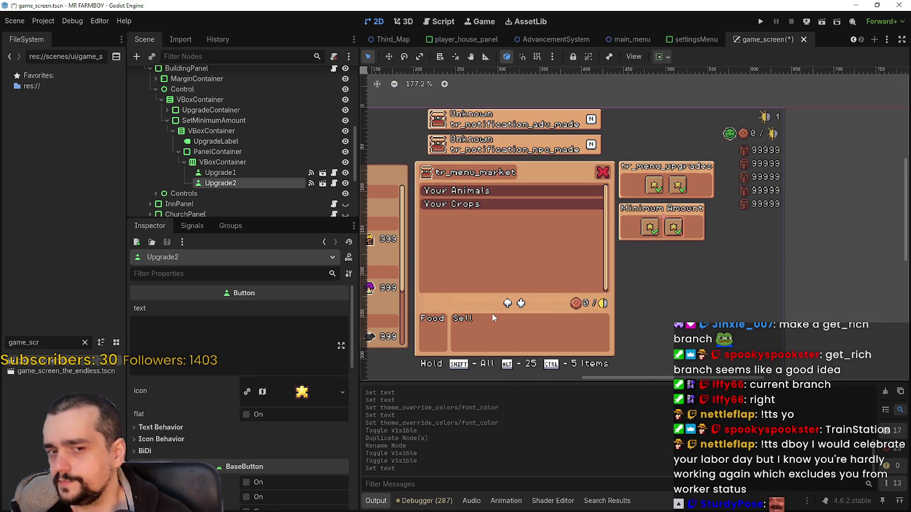
{"action": "scroll", "coordinate": [491, 313], "scroll_direction": "up", "scroll_amount": 1}
{"action": "scroll", "coordinate": [490, 310], "scroll_direction": "down", "scroll_amount": 1}
{"action": "scroll", "coordinate": [821, 165], "scroll_direction": "up", "scroll_amount": 3}
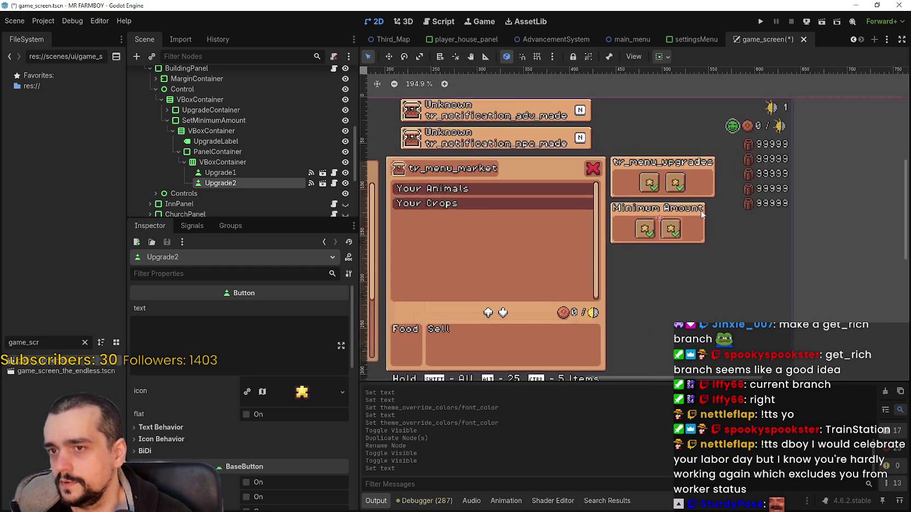
{"action": "left_click", "coordinate": [233, 172]}
{"action": "left_click", "coordinate": [246, 159]}
{"action": "left_click", "coordinate": [233, 172]}
{"action": "left_click", "coordinate": [238, 179]}
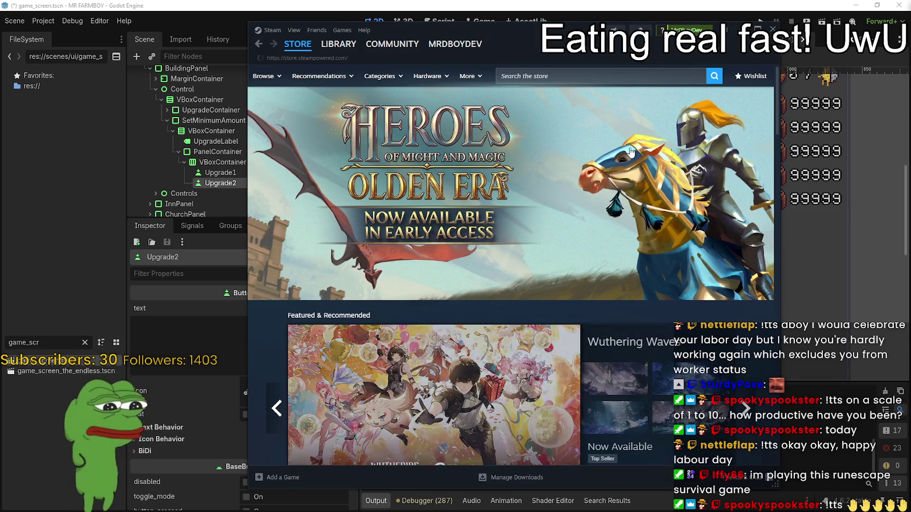
- Start a search in the Steam store's search box
{"action": "left_click", "coordinate": [669, 80]}
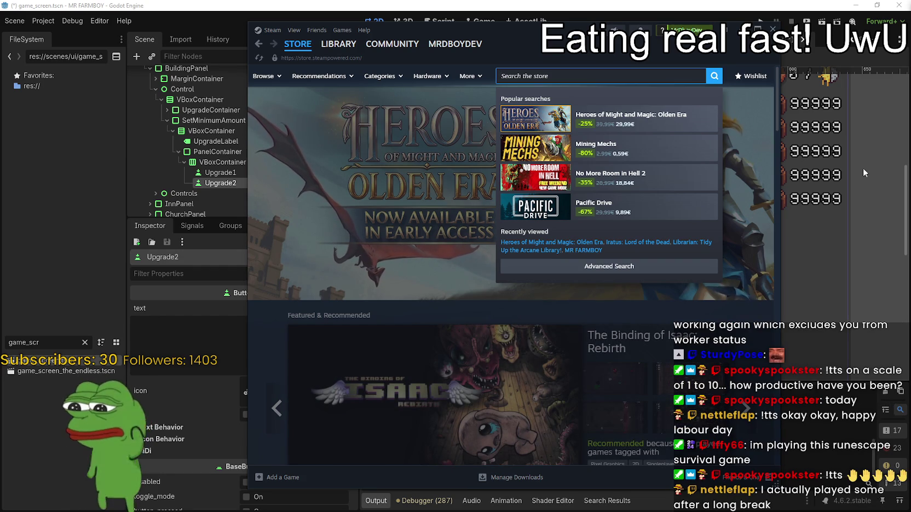
- Search the store for 'Runesc' and open the RuneScape: Dragonwilds page
{"action": "type", "text": "Runesc"}
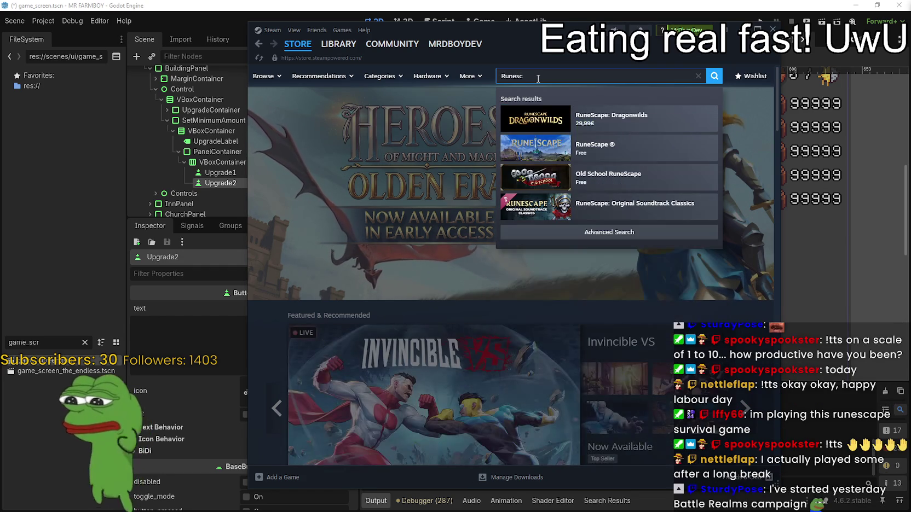
{"action": "left_click", "coordinate": [622, 115]}
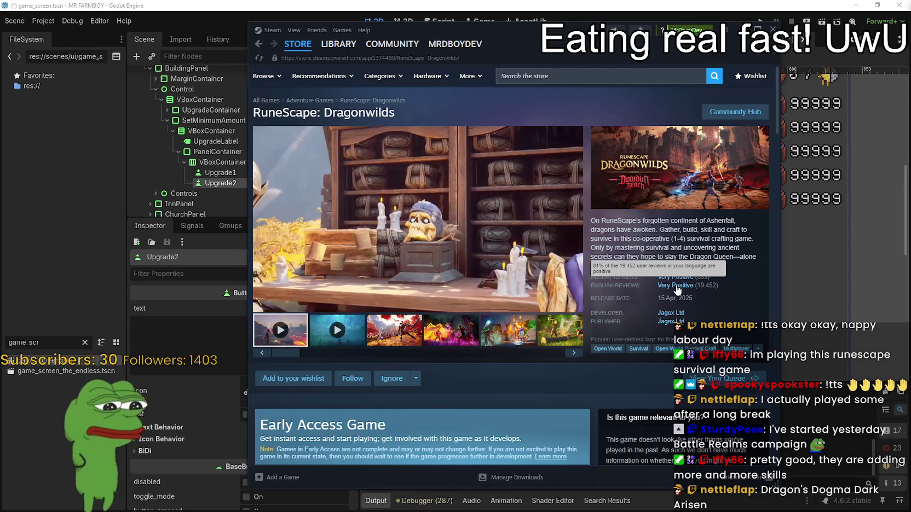
{"action": "mouse_move", "coordinate": [662, 279]}
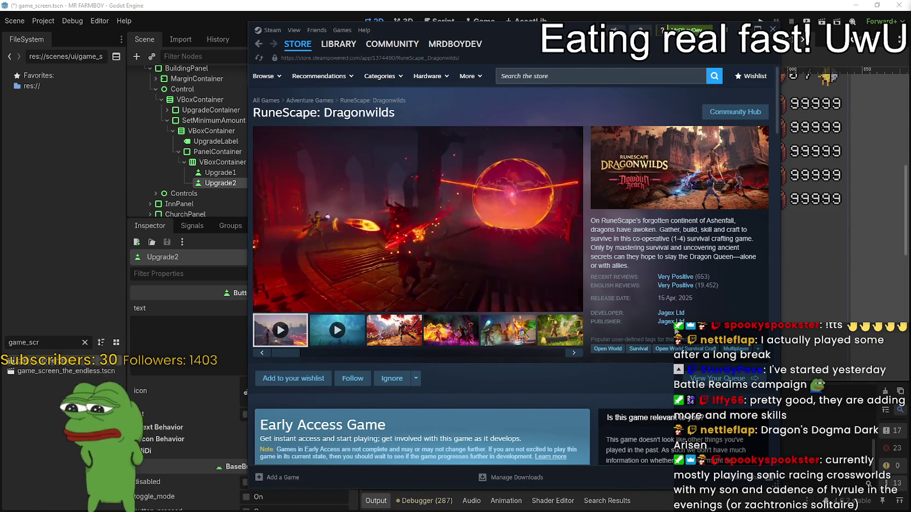
- Scroll the RuneScape: Dragonwilds page, close the Eye on Ashenfall article, and begin a new store search
{"action": "scroll", "coordinate": [499, 229], "scroll_direction": "down", "scroll_amount": 2}
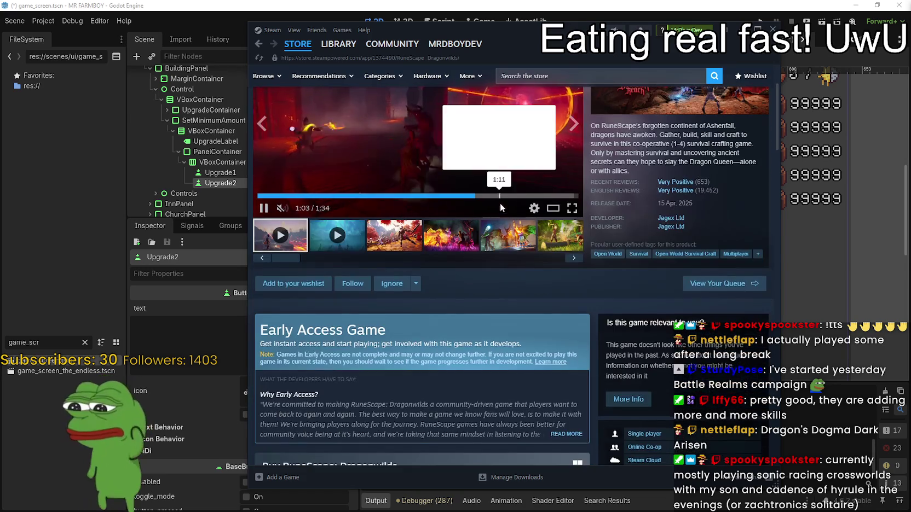
{"action": "scroll", "coordinate": [500, 203], "scroll_direction": "up", "scroll_amount": 2}
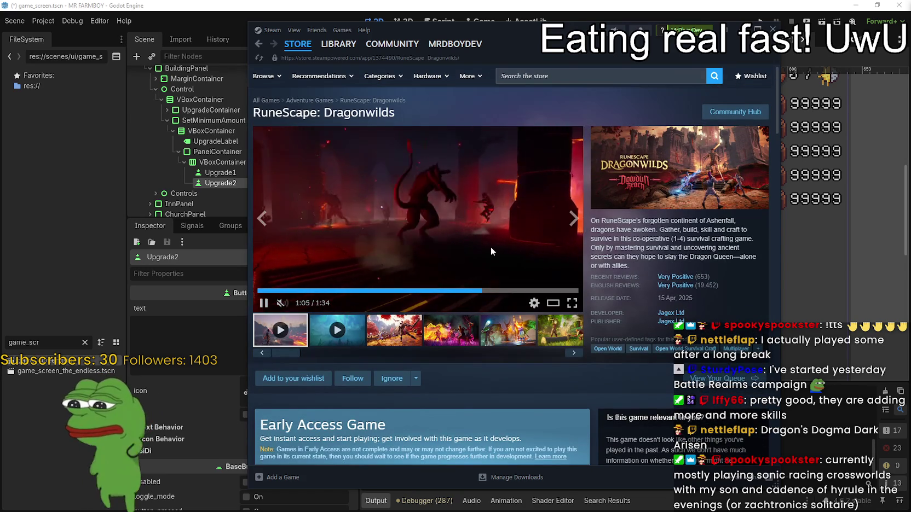
{"action": "scroll", "coordinate": [490, 247], "scroll_direction": "down", "scroll_amount": 8}
{"action": "scroll", "coordinate": [486, 271], "scroll_direction": "down", "scroll_amount": 3}
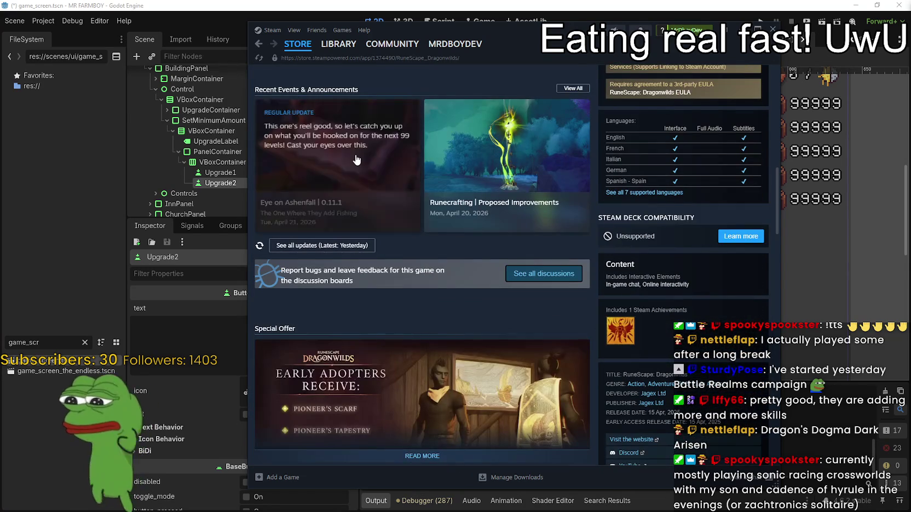
{"action": "scroll", "coordinate": [635, 318], "scroll_direction": "down", "scroll_amount": 12}
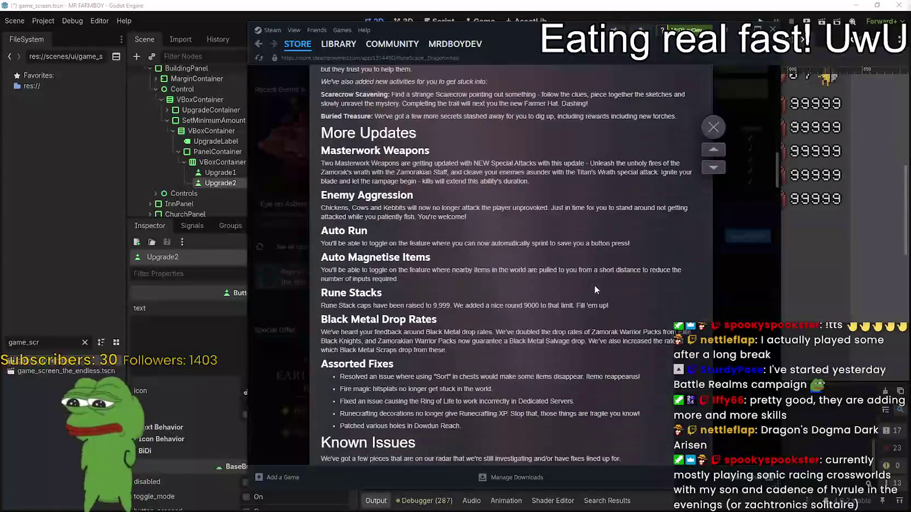
{"action": "scroll", "coordinate": [645, 268], "scroll_direction": "down", "scroll_amount": 3}
{"action": "left_click", "coordinate": [714, 127]}
{"action": "scroll", "coordinate": [631, 243], "scroll_direction": "up", "scroll_amount": 10}
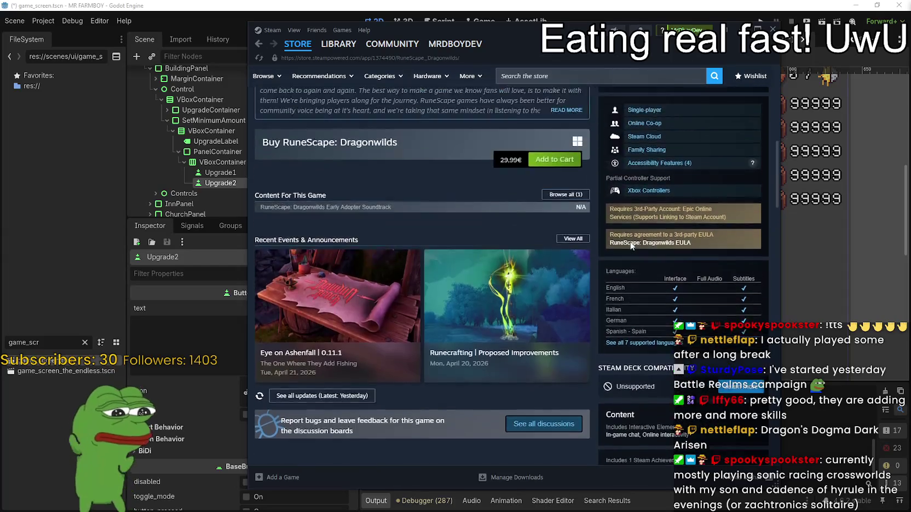
{"action": "scroll", "coordinate": [631, 243], "scroll_direction": "up", "scroll_amount": 2}
{"action": "left_click", "coordinate": [586, 76]}
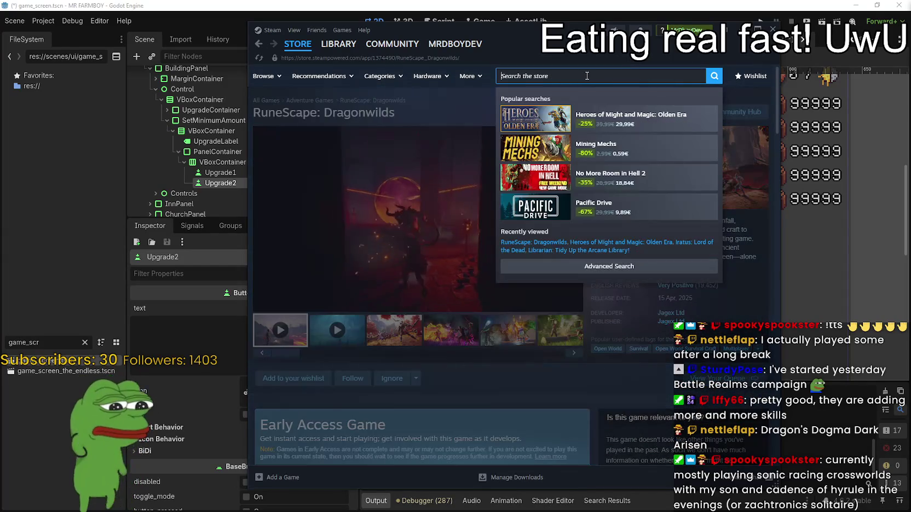
- Search 'Conan', open the Conan Exiles store page and view its third screenshot
{"action": "type", "text": "cConan"}
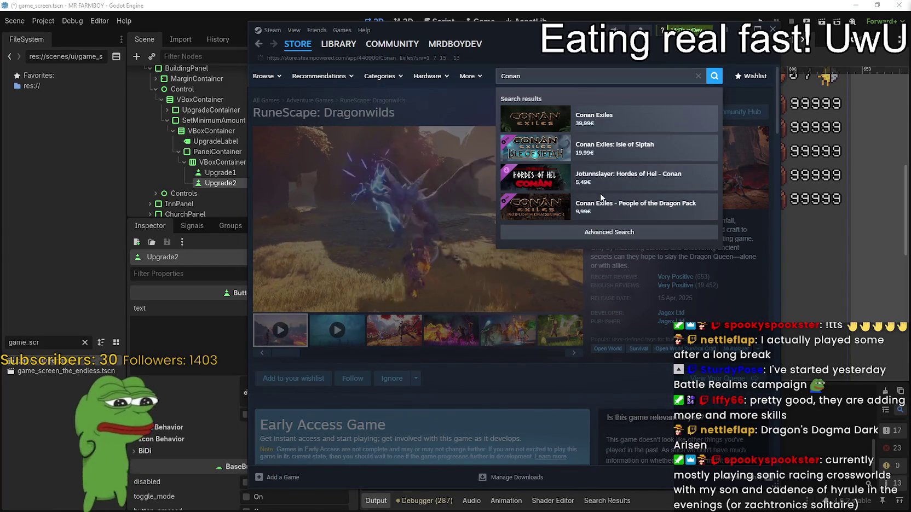
{"action": "left_click", "coordinate": [602, 118]}
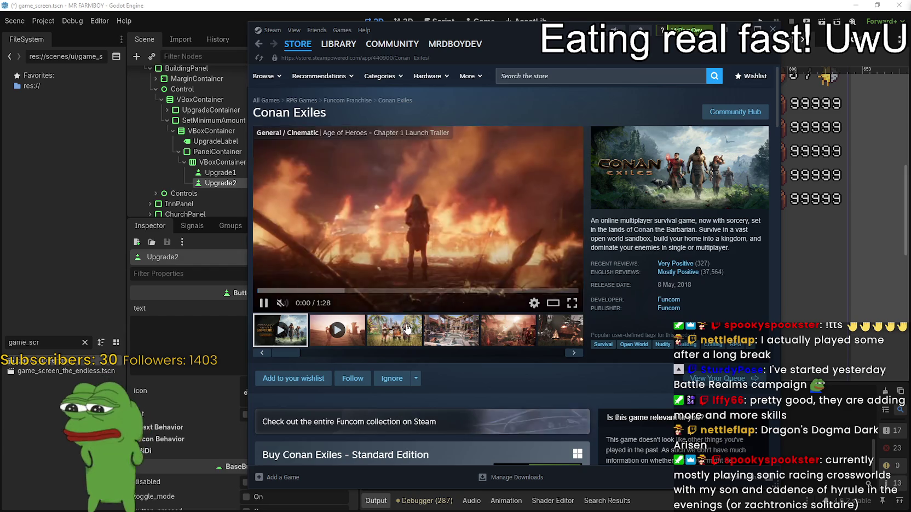
{"action": "left_click", "coordinate": [392, 327]}
{"action": "scroll", "coordinate": [444, 324], "scroll_direction": "down", "scroll_amount": 1}
{"action": "scroll", "coordinate": [446, 325], "scroll_direction": "down", "scroll_amount": 5}
{"action": "scroll", "coordinate": [351, 375], "scroll_direction": "down", "scroll_amount": 2}
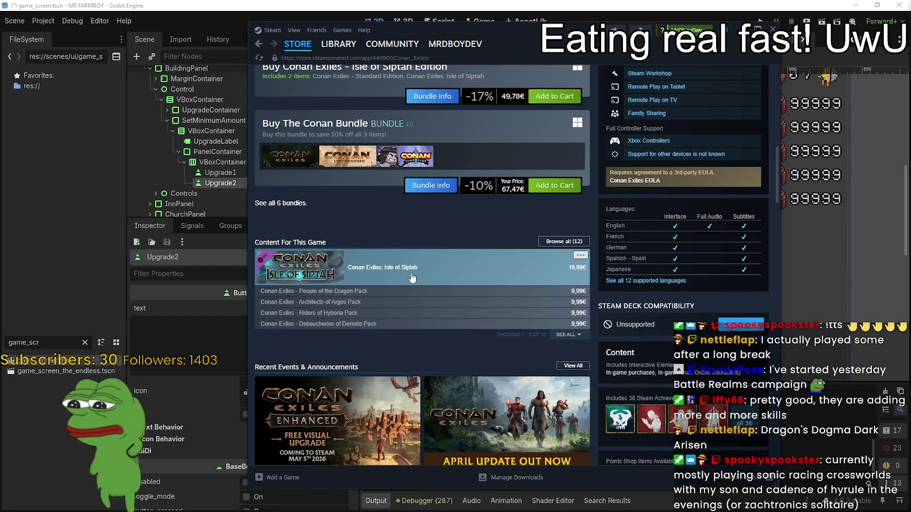
{"action": "scroll", "coordinate": [471, 394], "scroll_direction": "down", "scroll_amount": 2}
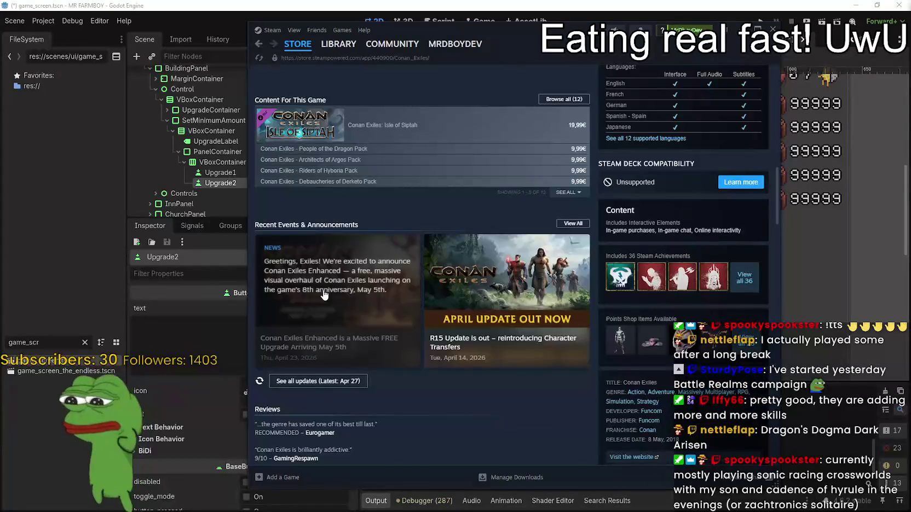
- Open the Conan Exiles Enhanced news article, enlarge its infographic and maximize the Steam window
{"action": "left_click", "coordinate": [337, 290]}
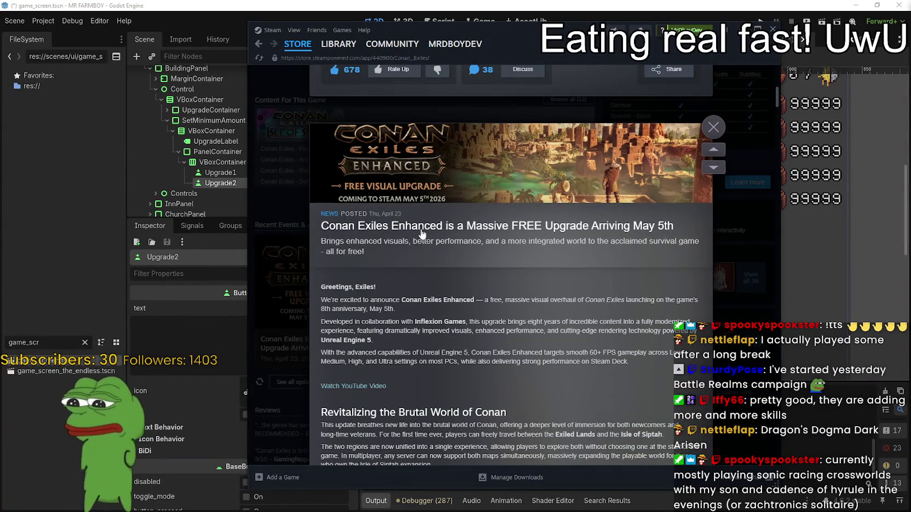
{"action": "scroll", "coordinate": [558, 227], "scroll_direction": "down", "scroll_amount": 2}
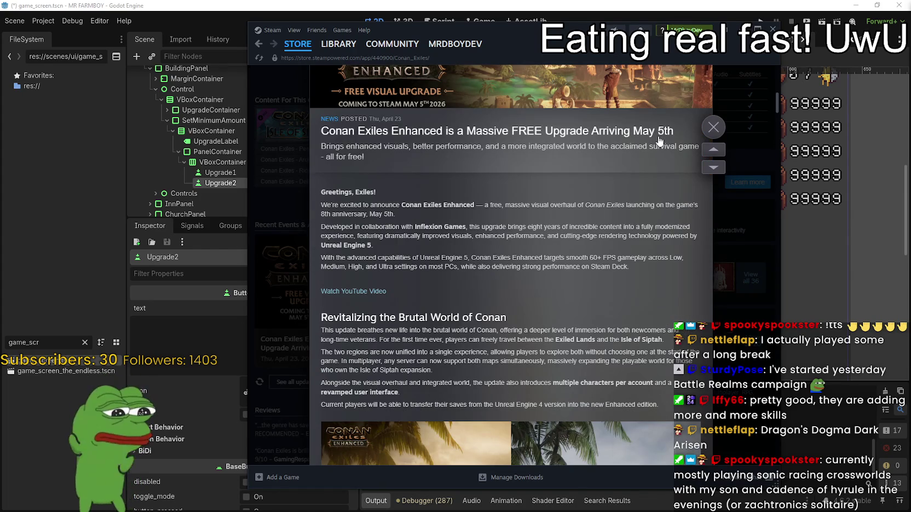
{"action": "scroll", "coordinate": [406, 255], "scroll_direction": "down", "scroll_amount": 5}
{"action": "scroll", "coordinate": [472, 288], "scroll_direction": "up", "scroll_amount": 7}
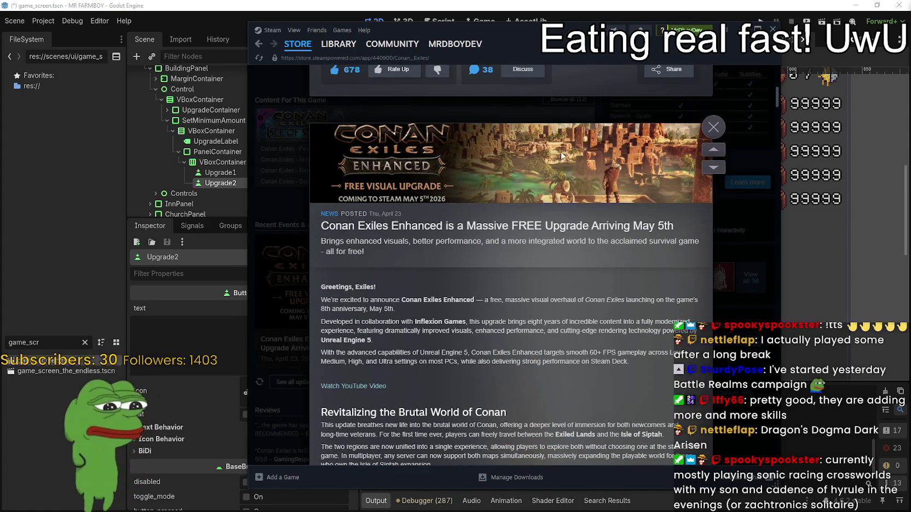
{"action": "scroll", "coordinate": [567, 274], "scroll_direction": "down", "scroll_amount": 5}
{"action": "scroll", "coordinate": [567, 274], "scroll_direction": "down", "scroll_amount": 5}
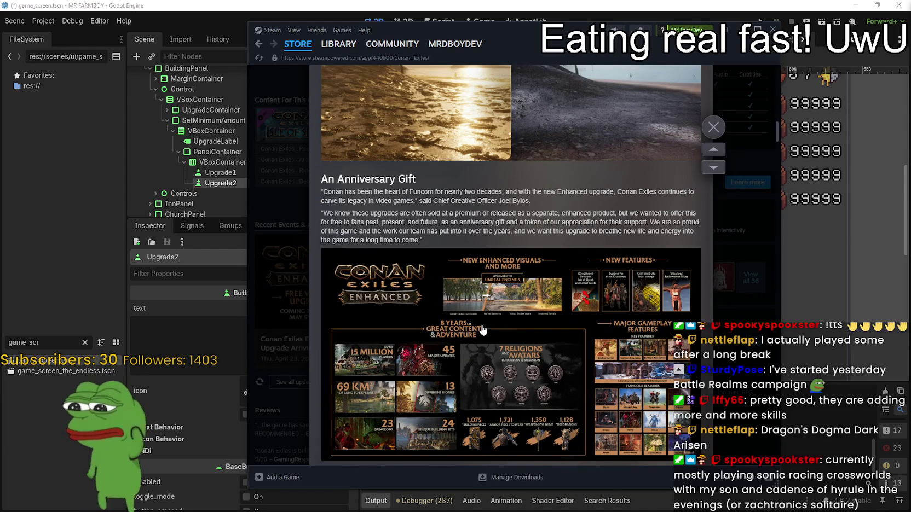
{"action": "scroll", "coordinate": [465, 382], "scroll_direction": "down", "scroll_amount": 1}
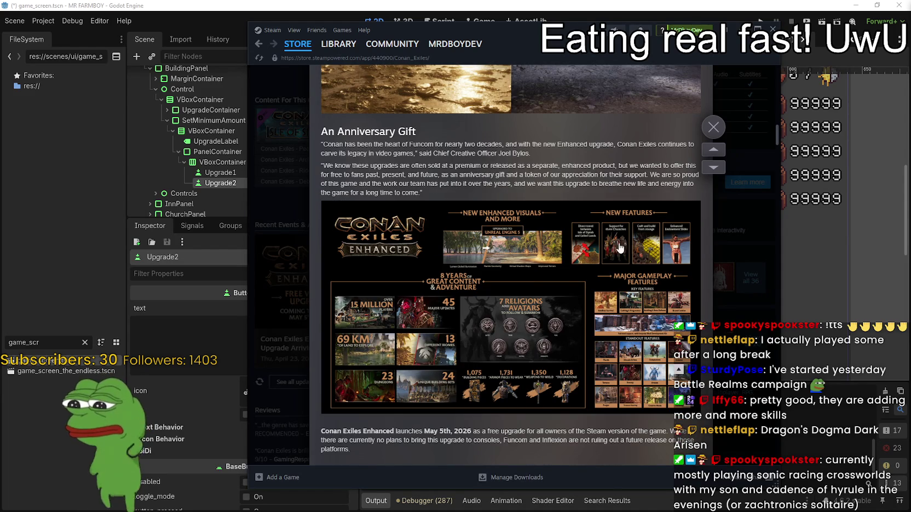
{"action": "scroll", "coordinate": [644, 249], "scroll_direction": "down", "scroll_amount": 3}
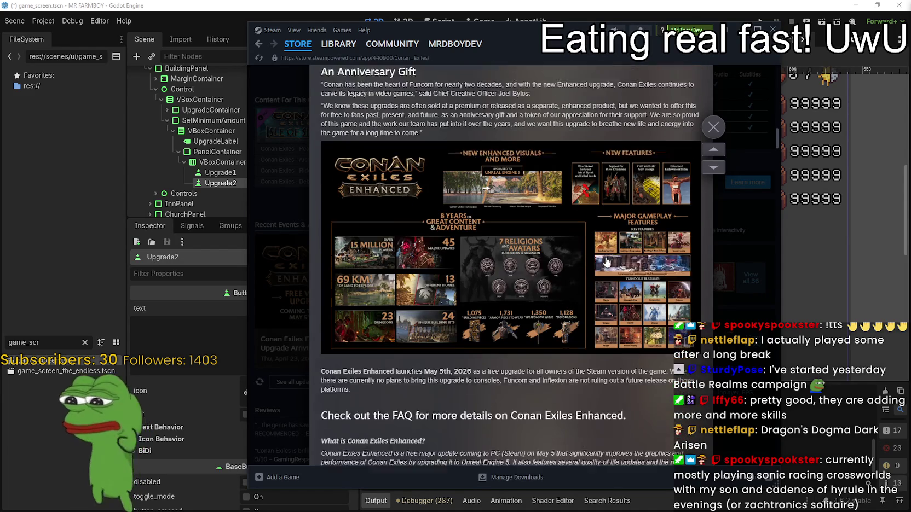
{"action": "left_click", "coordinate": [524, 208]}
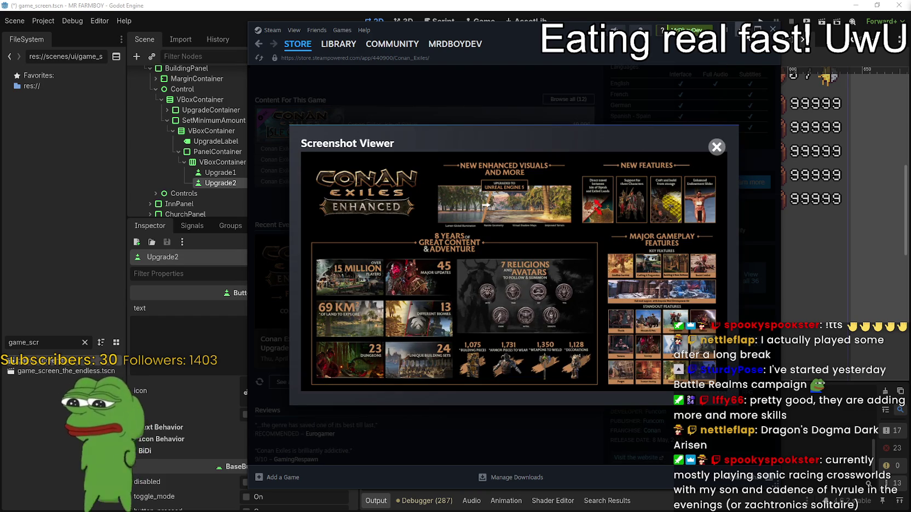
{"action": "left_click", "coordinate": [757, 28]}
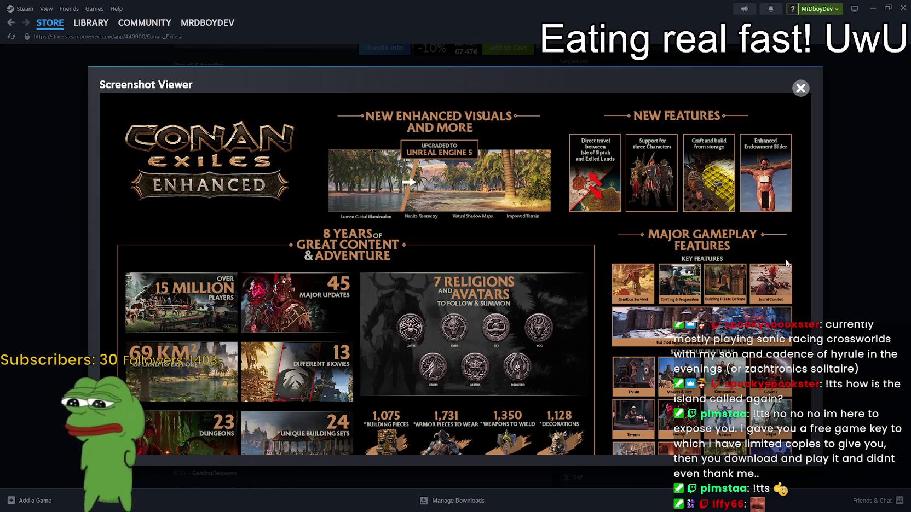
- Close the enlarged Conan Exiles Enhanced infographic
{"action": "left_click", "coordinate": [840, 214]}
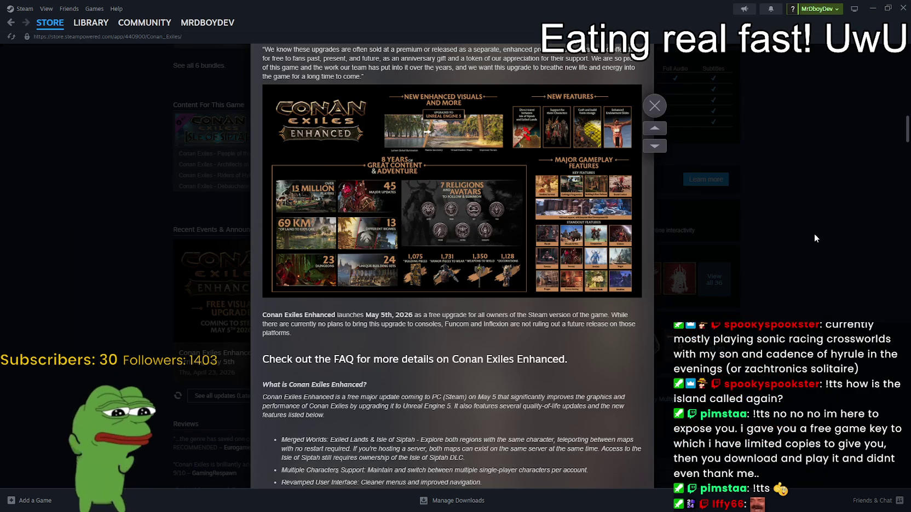
- Close the article, view the Conan Exiles Community Hub discussions, then return to the store front
{"action": "left_click", "coordinate": [814, 233]}
{"action": "scroll", "coordinate": [615, 269], "scroll_direction": "up", "scroll_amount": 10}
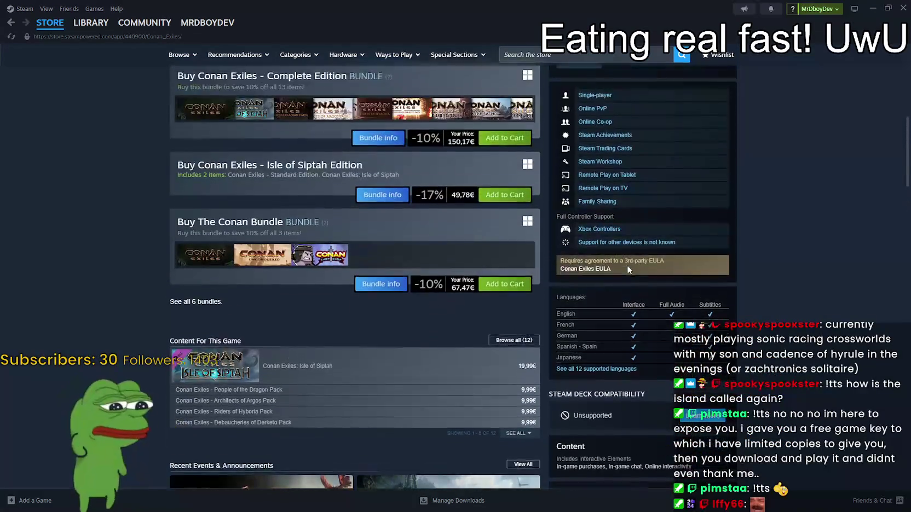
{"action": "scroll", "coordinate": [646, 256], "scroll_direction": "up", "scroll_amount": 4}
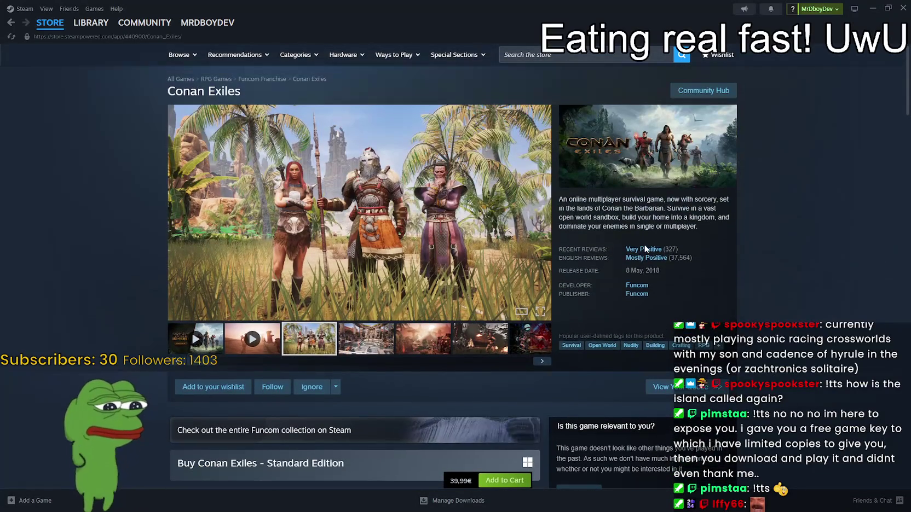
{"action": "left_click", "coordinate": [712, 92]}
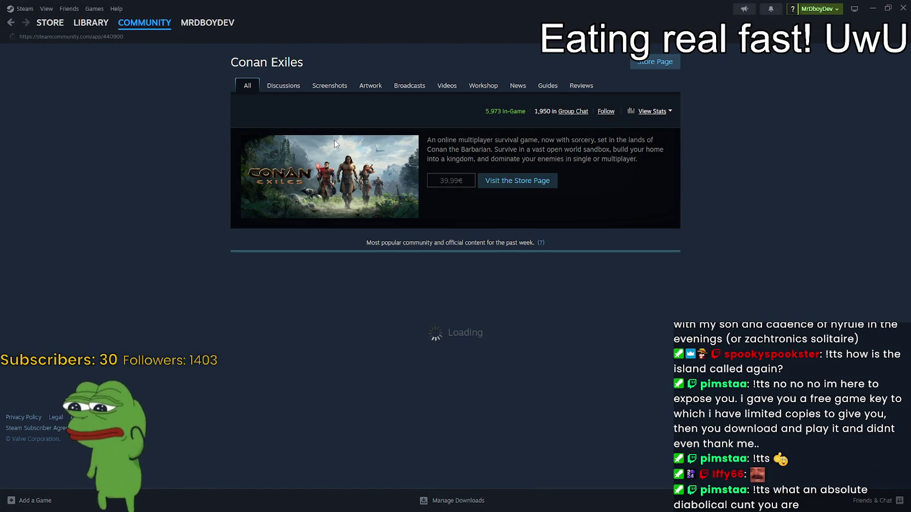
{"action": "left_click", "coordinate": [263, 90]}
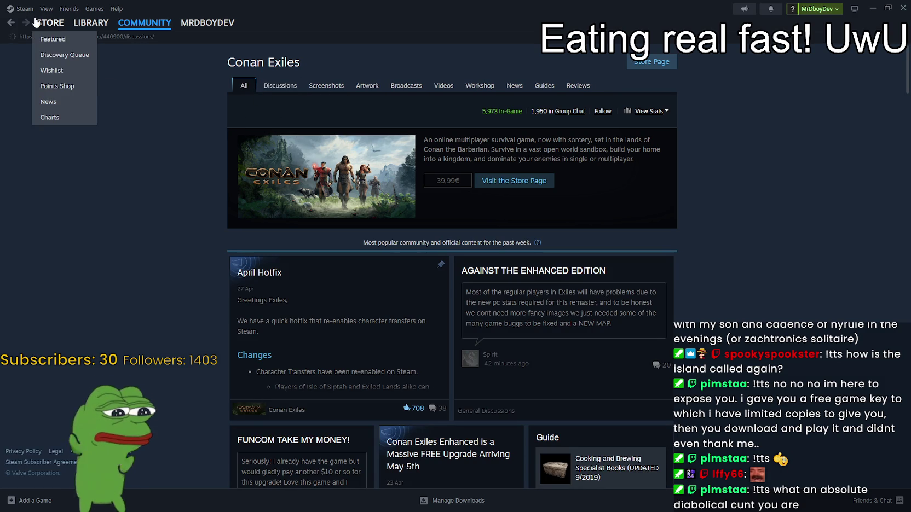
{"action": "left_click", "coordinate": [56, 26]}
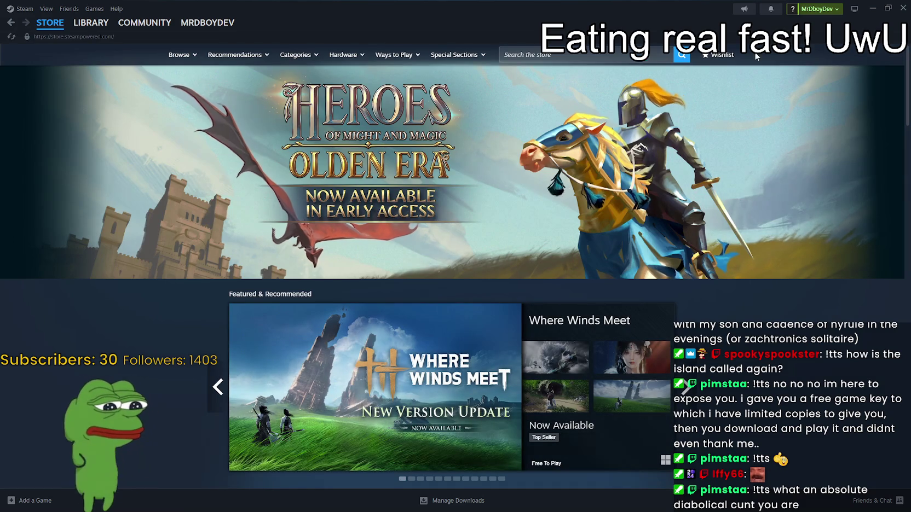
- Return to the Godot editor, then switch back over to the Steam store window
{"action": "key", "text": "alt+Tab"}
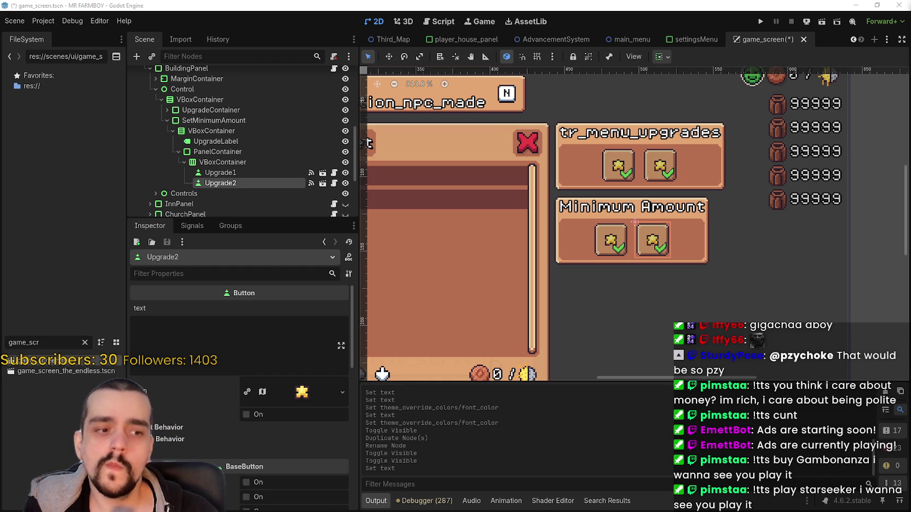
{"action": "key", "text": "alt+Tab"}
- Search the Steam store for 'Gambon' and open the Gambonanza store page
{"action": "left_click", "coordinate": [615, 55]}
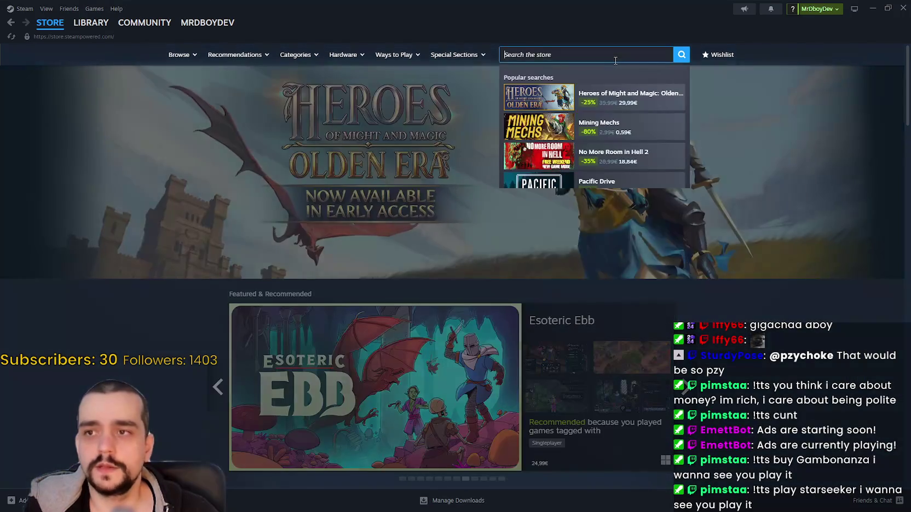
{"action": "type", "text": "Gam"}
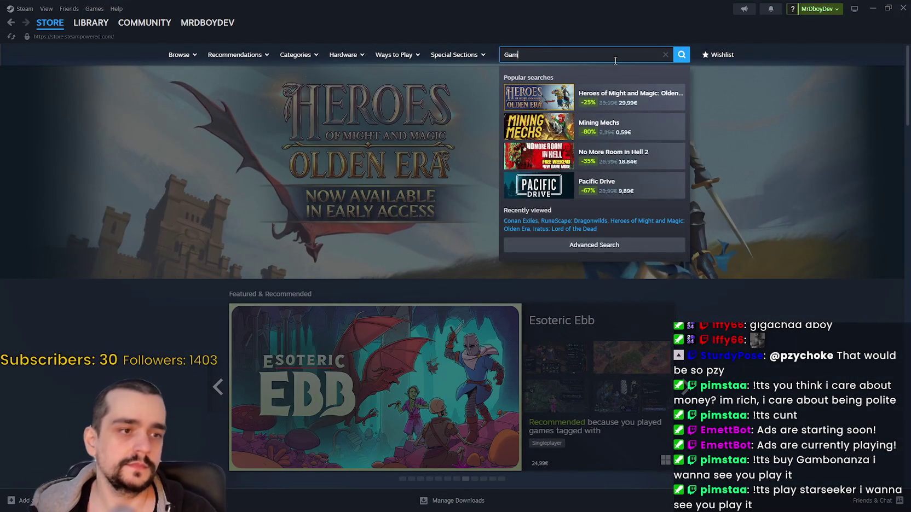
{"action": "type", "text": "bon"}
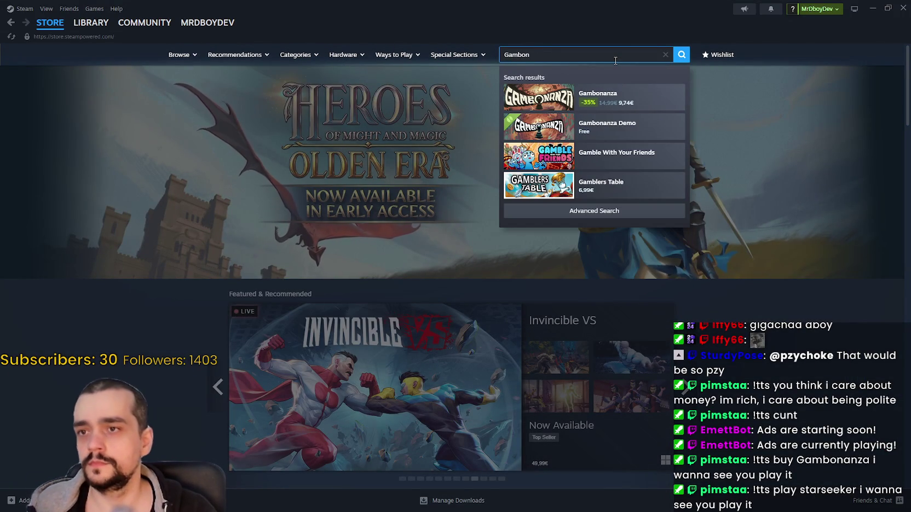
{"action": "left_click", "coordinate": [616, 103]}
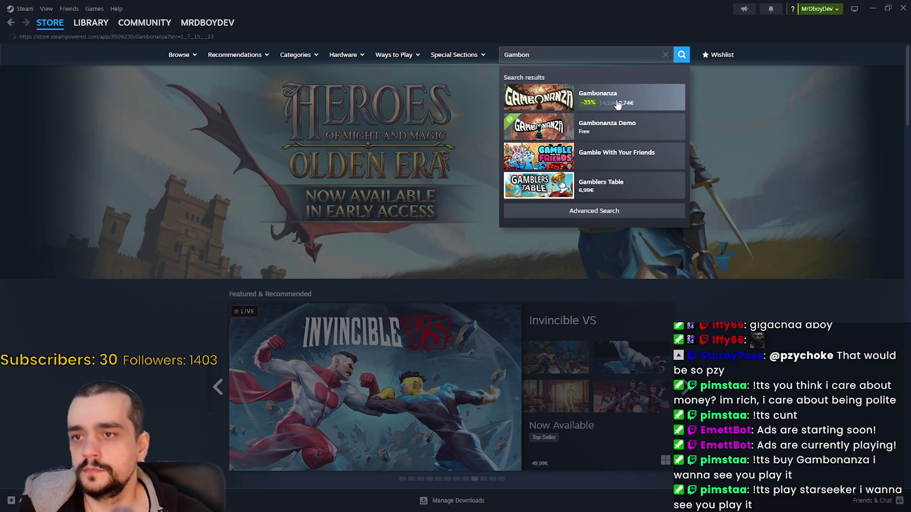
- Flip through the Gambonanza screenshots, ending on the second gameplay screenshot
{"action": "scroll", "coordinate": [463, 277], "scroll_direction": "down", "scroll_amount": 2}
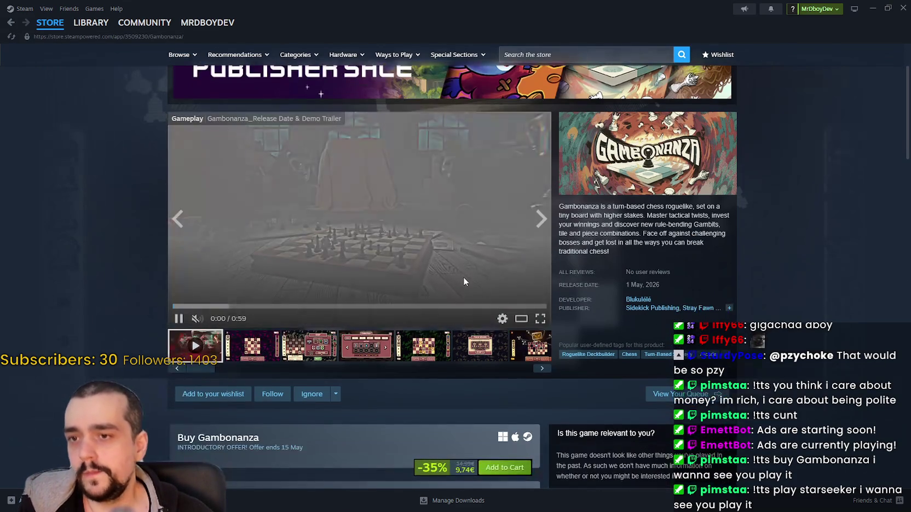
{"action": "left_click", "coordinate": [309, 346]}
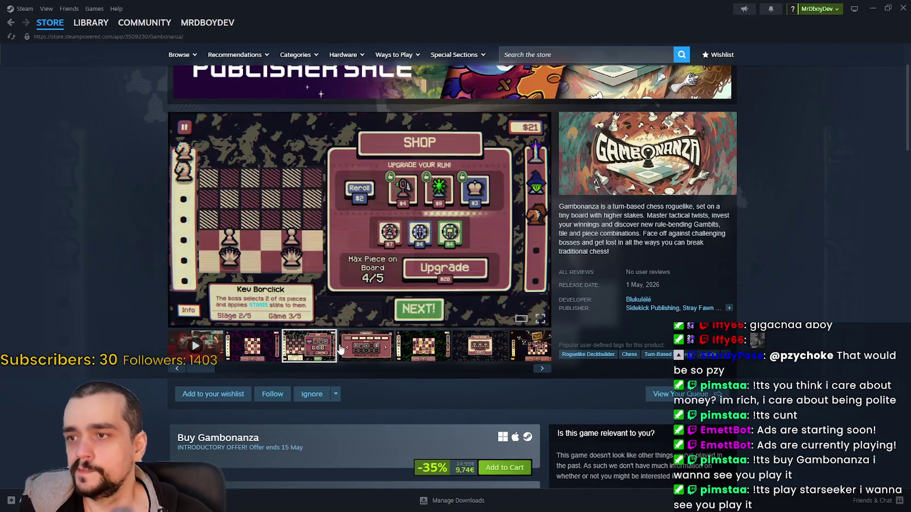
{"action": "left_click", "coordinate": [357, 352]}
{"action": "left_click", "coordinate": [421, 347]}
{"action": "left_click", "coordinate": [479, 348]}
{"action": "left_click", "coordinate": [521, 355]}
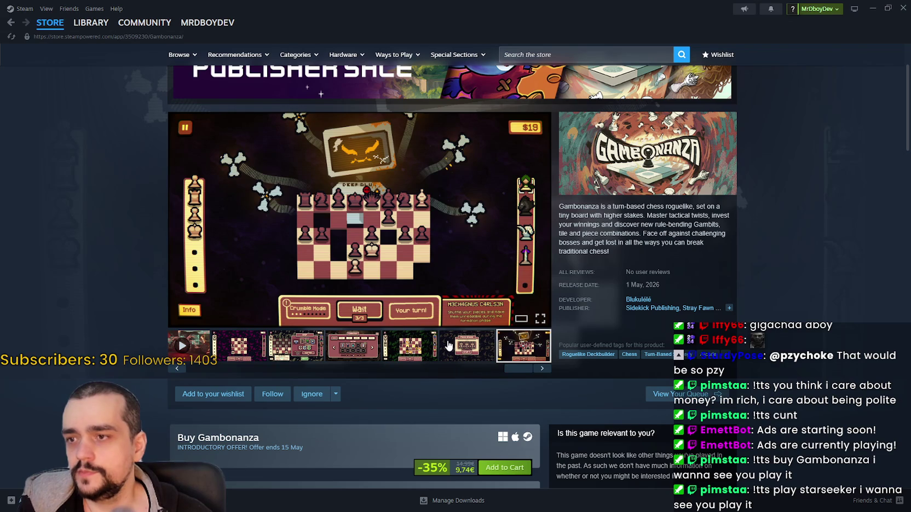
{"action": "left_click", "coordinate": [449, 346]}
{"action": "left_click", "coordinate": [414, 348]}
{"action": "scroll", "coordinate": [369, 352], "scroll_direction": "down", "scroll_amount": 1}
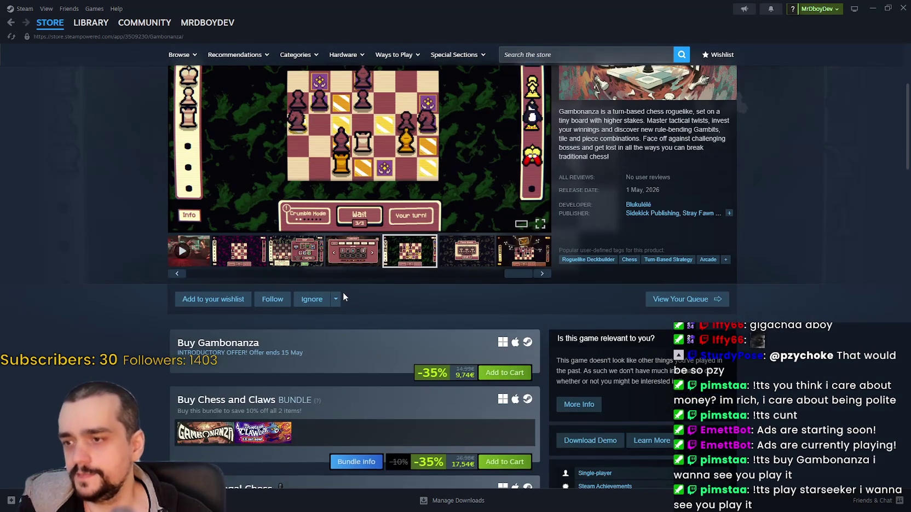
{"action": "scroll", "coordinate": [343, 292], "scroll_direction": "up", "scroll_amount": 1}
{"action": "left_click", "coordinate": [225, 348]}
{"action": "scroll", "coordinate": [225, 349], "scroll_direction": "up", "scroll_amount": 2}
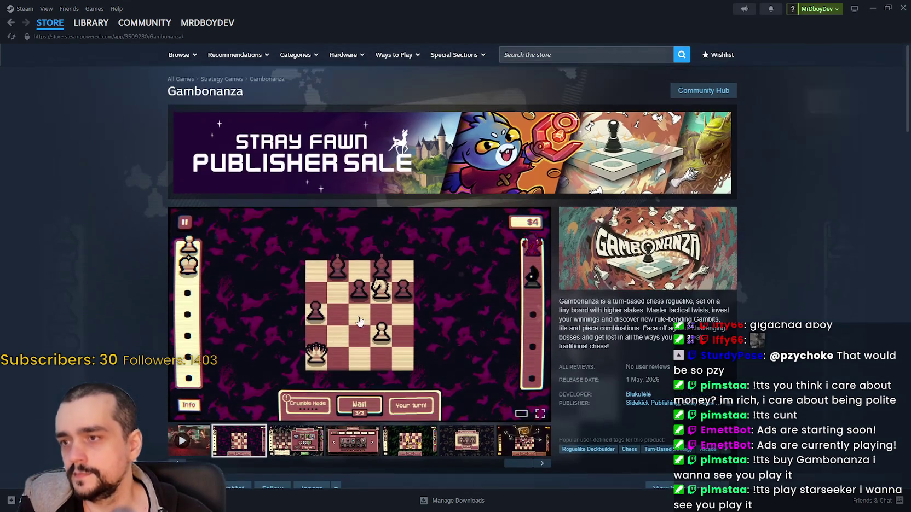
- Open the Gambonanza community hub and read the Google play store discussion thread
{"action": "left_click", "coordinate": [698, 98]}
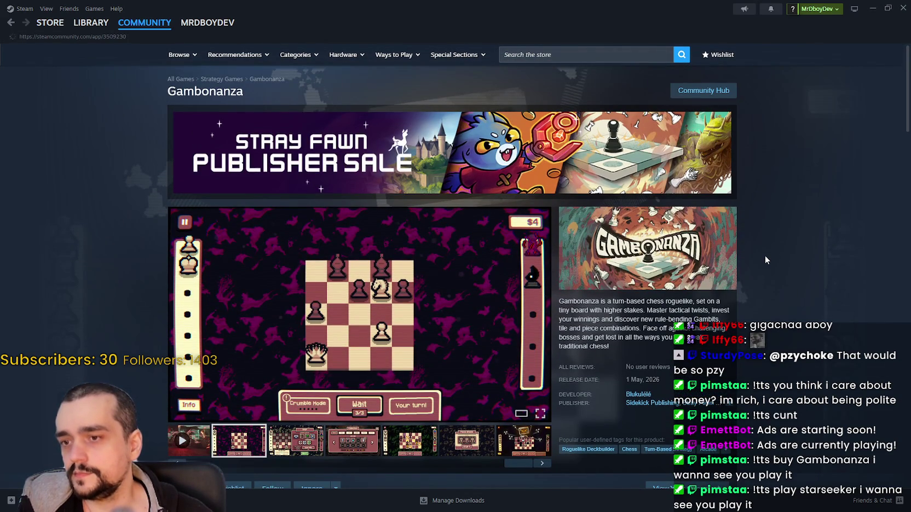
{"action": "scroll", "coordinate": [765, 255], "scroll_direction": "down", "scroll_amount": 3}
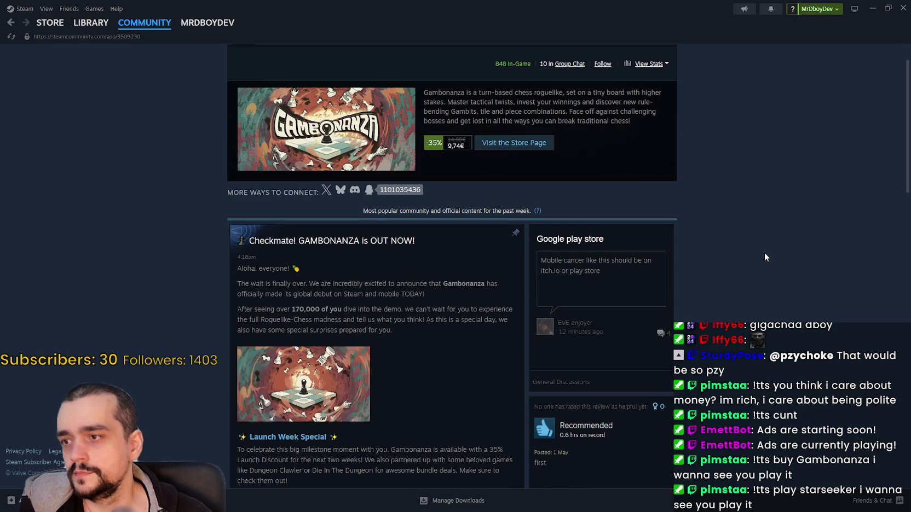
{"action": "scroll", "coordinate": [756, 245], "scroll_direction": "up", "scroll_amount": 3}
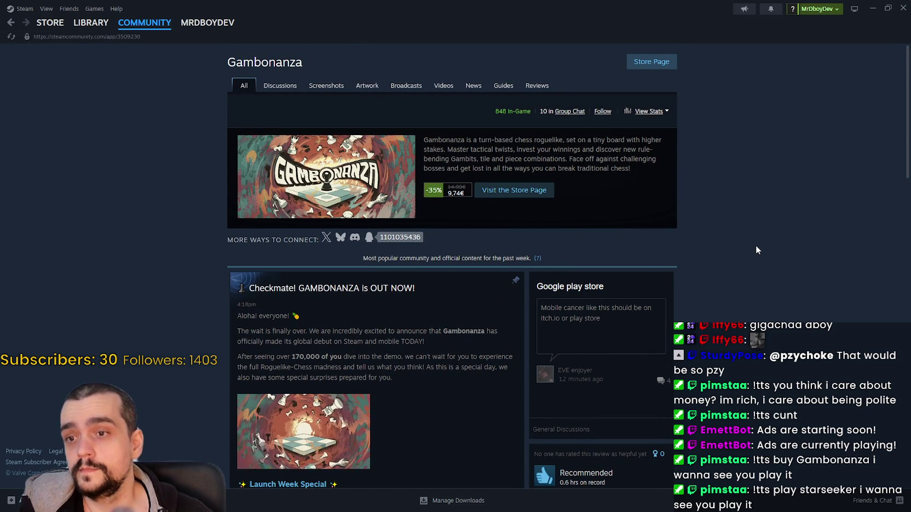
{"action": "scroll", "coordinate": [756, 246], "scroll_direction": "down", "scroll_amount": 3}
{"action": "left_click", "coordinate": [651, 232]}
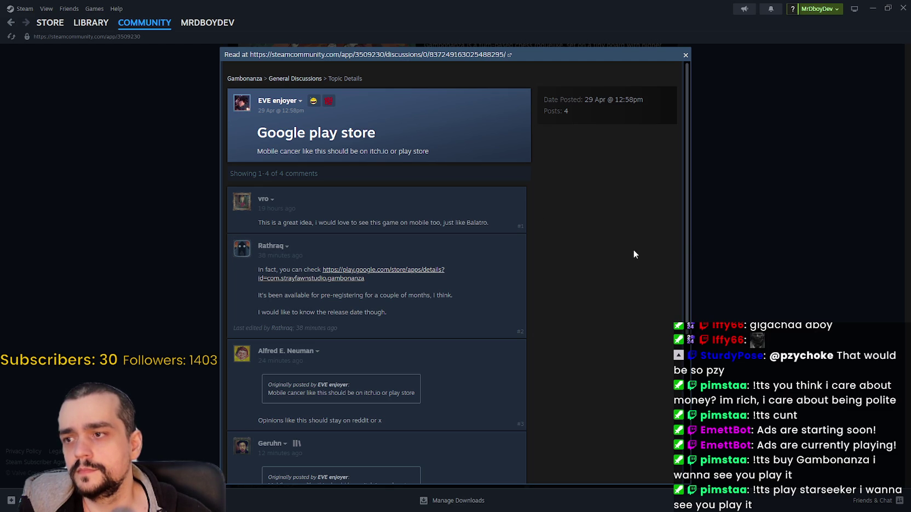
{"action": "scroll", "coordinate": [632, 244], "scroll_direction": "down", "scroll_amount": 3}
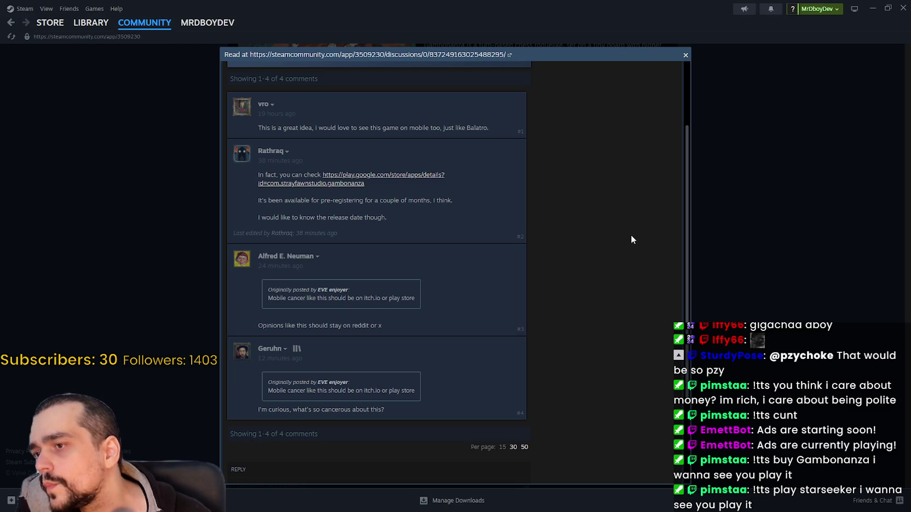
{"action": "left_click", "coordinate": [799, 223]}
- Read a full recommended review in the community hub, then close it
{"action": "scroll", "coordinate": [728, 248], "scroll_direction": "down", "scroll_amount": 5}
{"action": "scroll", "coordinate": [727, 248], "scroll_direction": "up", "scroll_amount": 1}
{"action": "left_click", "coordinate": [580, 263]}
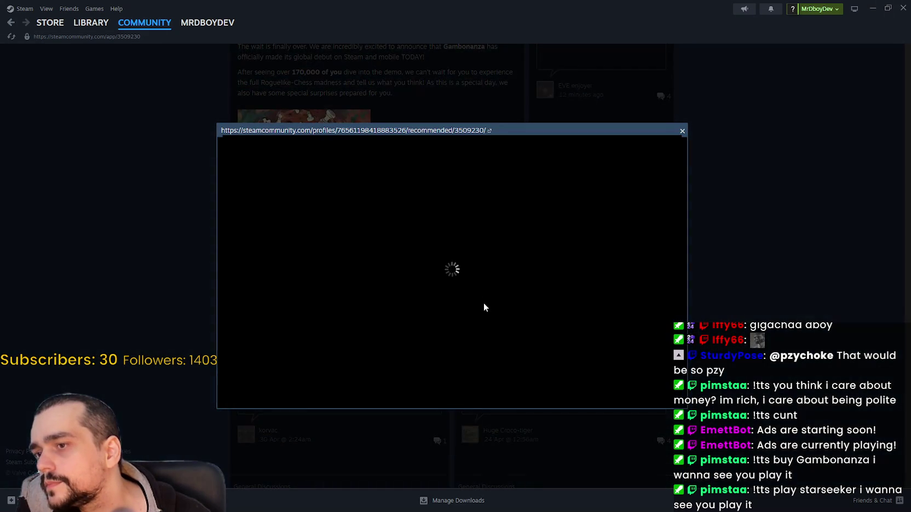
{"action": "left_click", "coordinate": [816, 370]}
- Read the 'Checkmate! GAMBONANZA is OUT NOW!' announcement, then return to the store page
{"action": "left_click", "coordinate": [483, 268]}
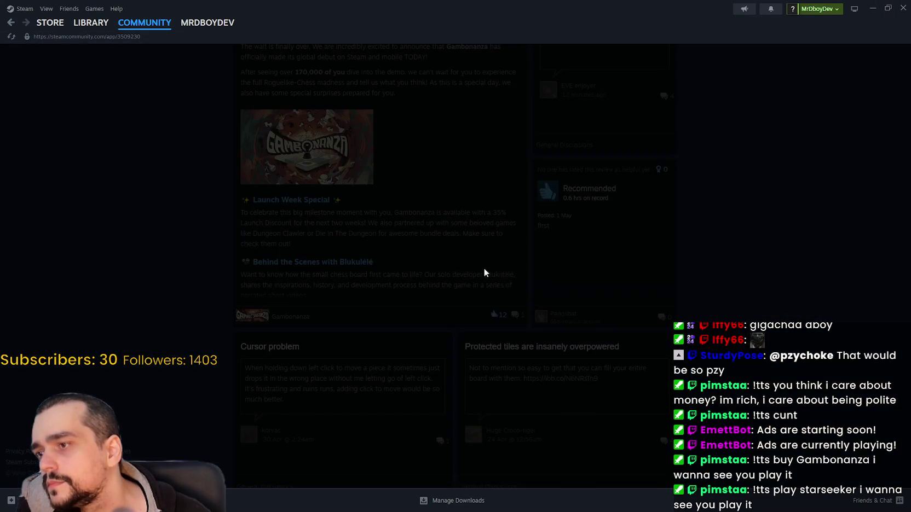
{"action": "scroll", "coordinate": [533, 283], "scroll_direction": "down", "scroll_amount": 2}
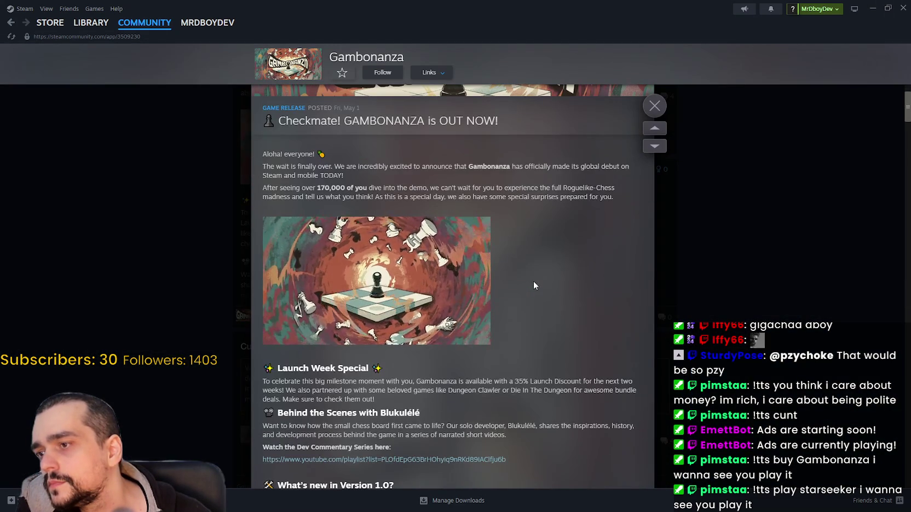
{"action": "scroll", "coordinate": [533, 282], "scroll_direction": "down", "scroll_amount": 4}
{"action": "scroll", "coordinate": [535, 280], "scroll_direction": "down", "scroll_amount": 2}
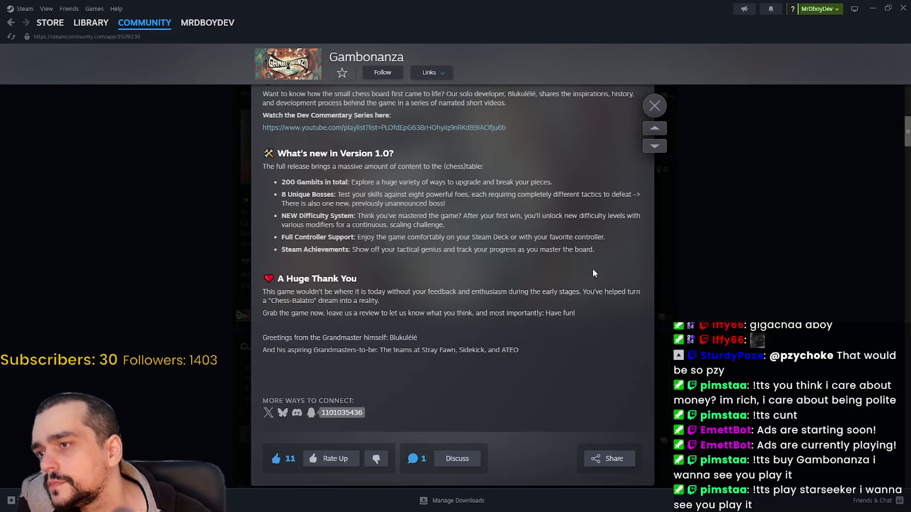
{"action": "key", "text": "Escape"}
{"action": "scroll", "coordinate": [643, 264], "scroll_direction": "up", "scroll_amount": 5}
{"action": "left_click", "coordinate": [657, 66]}
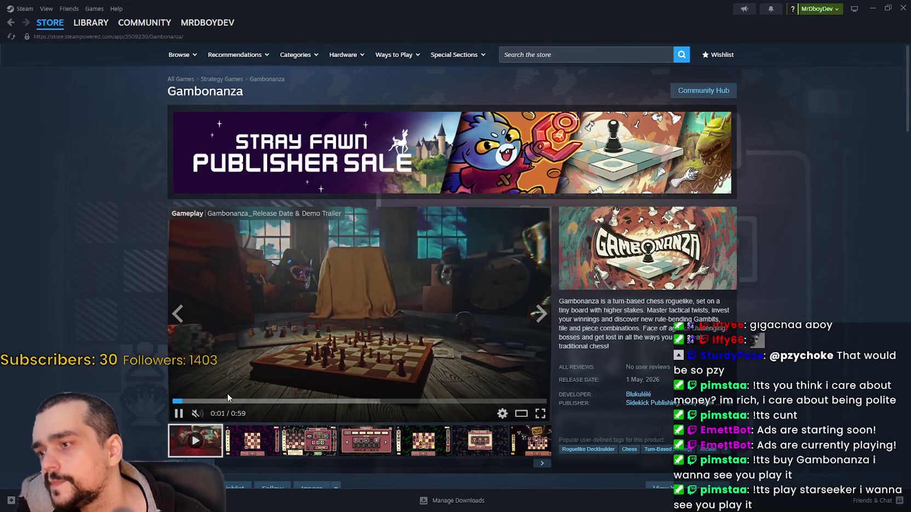
- Skip the Gambonanza trailer ahead to the shop scene, then open the Stray Fawn Publisher Sale page
{"action": "left_click", "coordinate": [278, 402]}
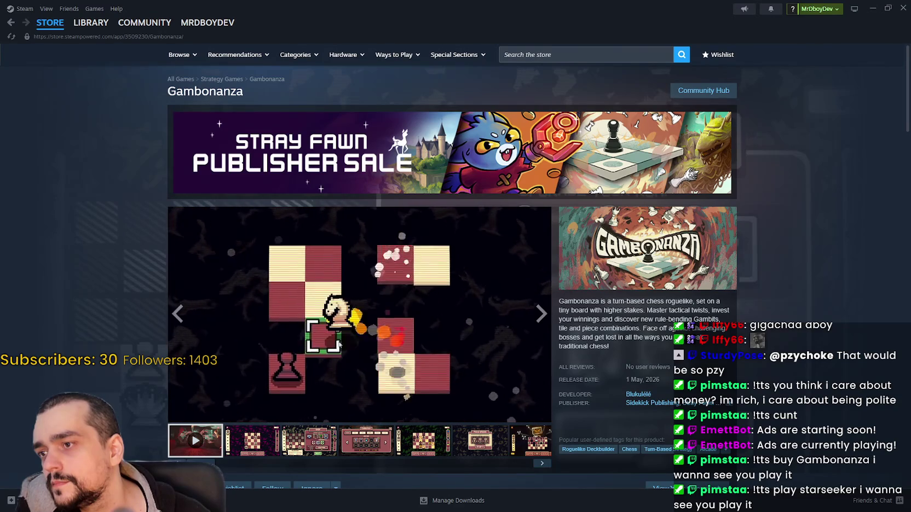
{"action": "right_click", "coordinate": [253, 321]}
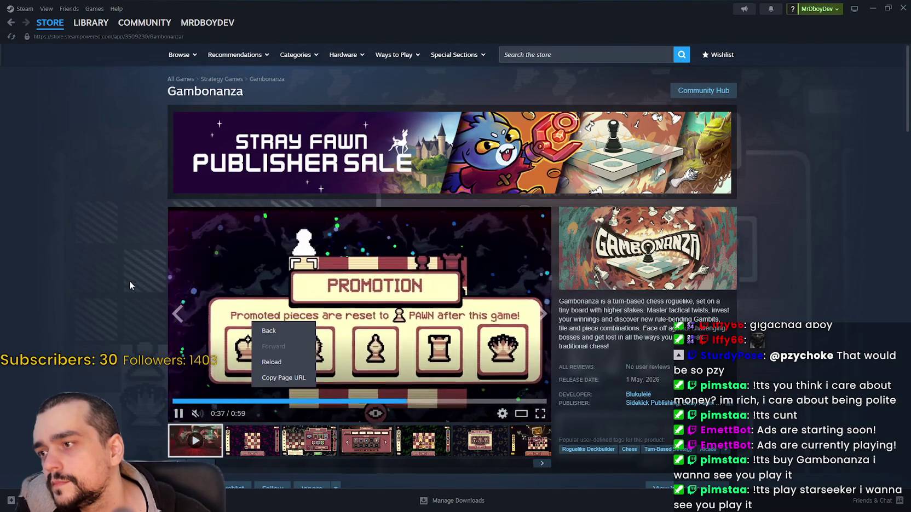
{"action": "left_click", "coordinate": [117, 297]}
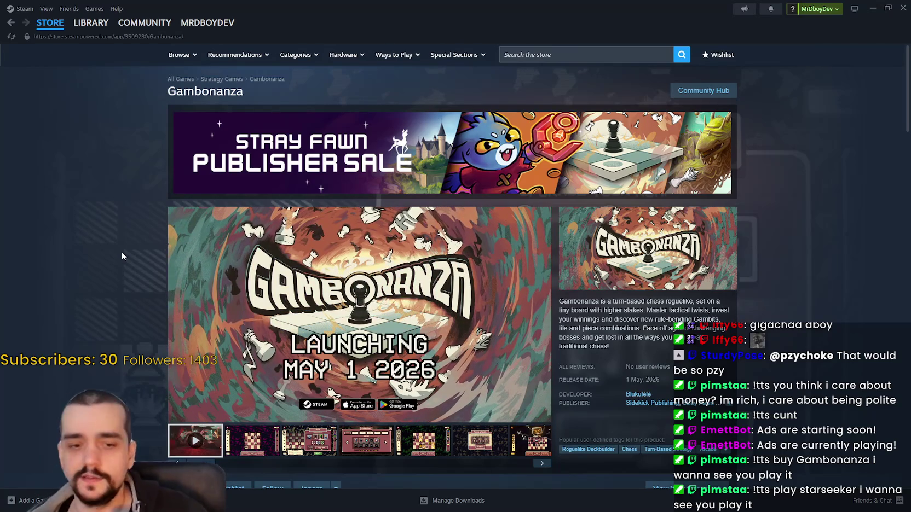
{"action": "scroll", "coordinate": [280, 296], "scroll_direction": "down", "scroll_amount": 5}
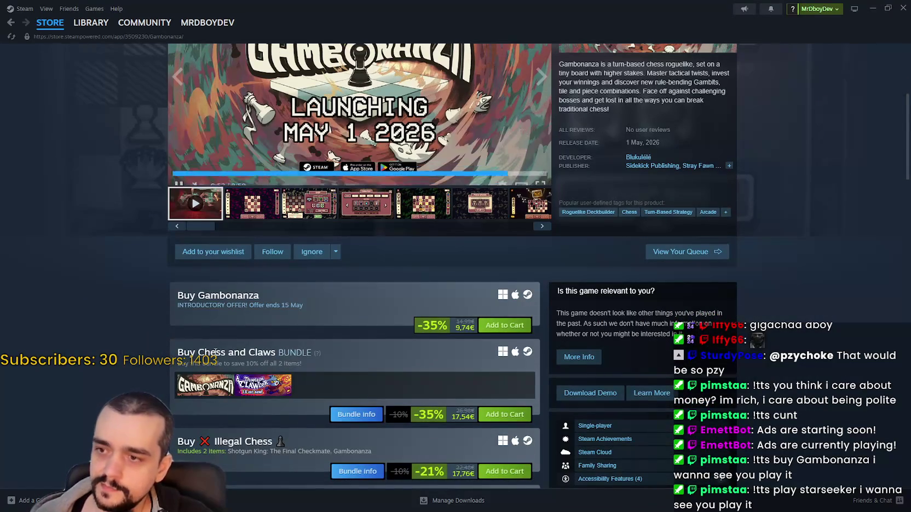
{"action": "scroll", "coordinate": [215, 351], "scroll_direction": "up", "scroll_amount": 5}
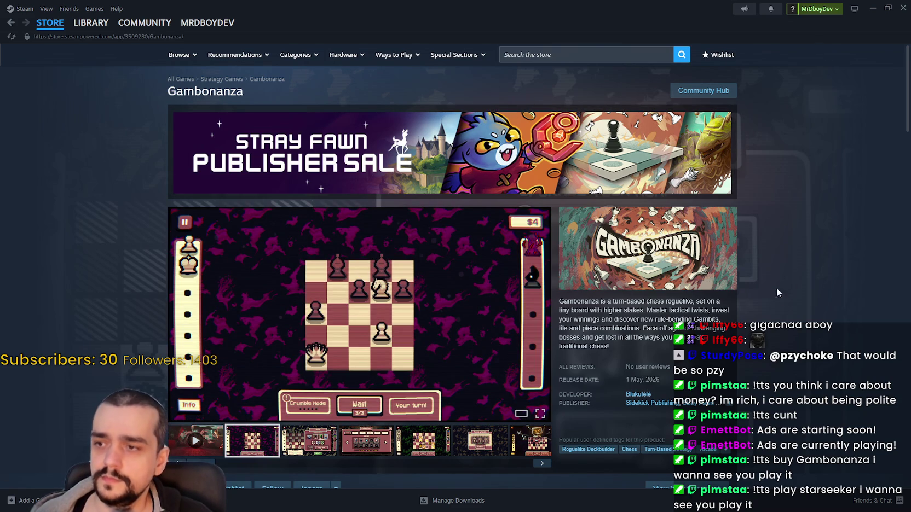
{"action": "left_click", "coordinate": [700, 165]}
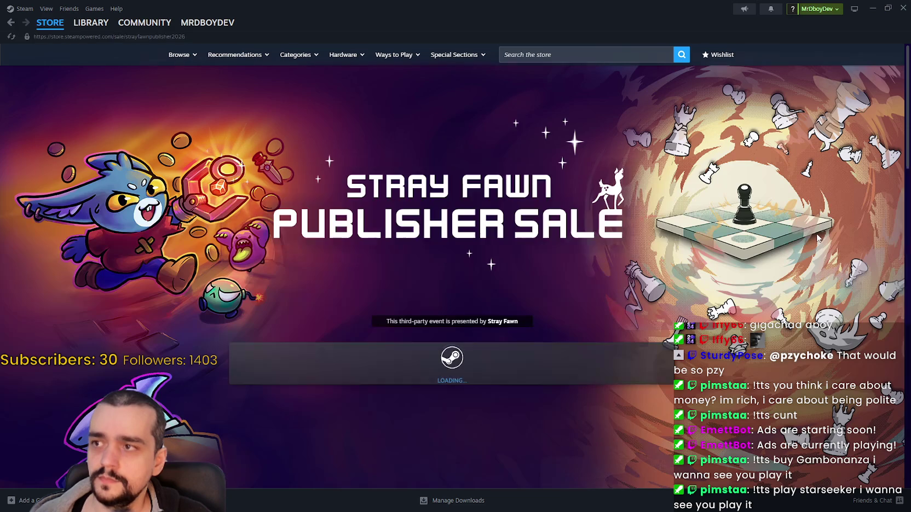
- Scroll through the Stray Fawn Publisher Sale deals, then go to the Steam Store front page
{"action": "scroll", "coordinate": [812, 249], "scroll_direction": "down", "scroll_amount": 3}
{"action": "scroll", "coordinate": [806, 260], "scroll_direction": "down", "scroll_amount": 3}
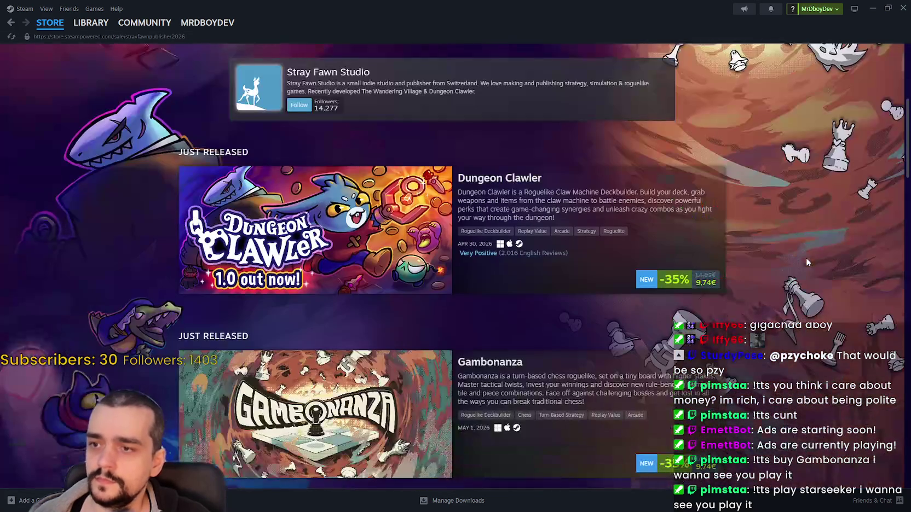
{"action": "mouse_move", "coordinate": [370, 264]}
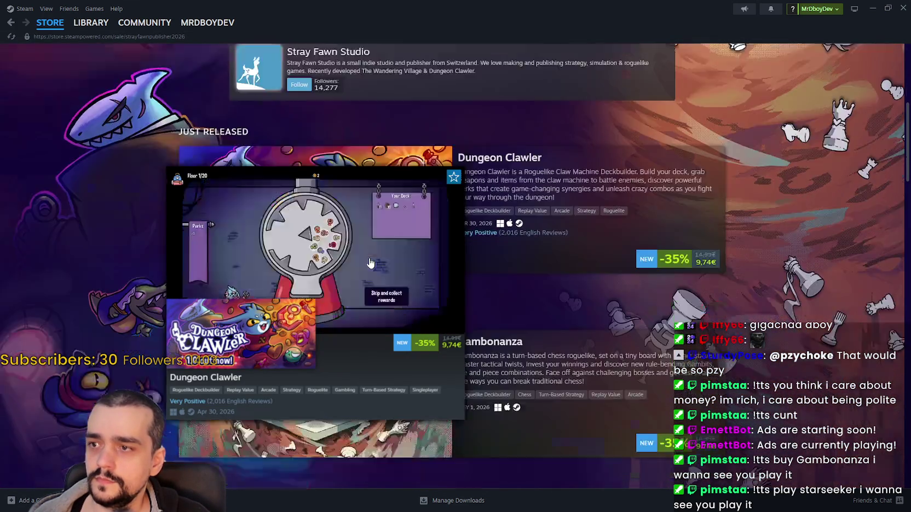
{"action": "scroll", "coordinate": [370, 263], "scroll_direction": "down", "scroll_amount": 8}
{"action": "scroll", "coordinate": [76, 247], "scroll_direction": "down", "scroll_amount": 15}
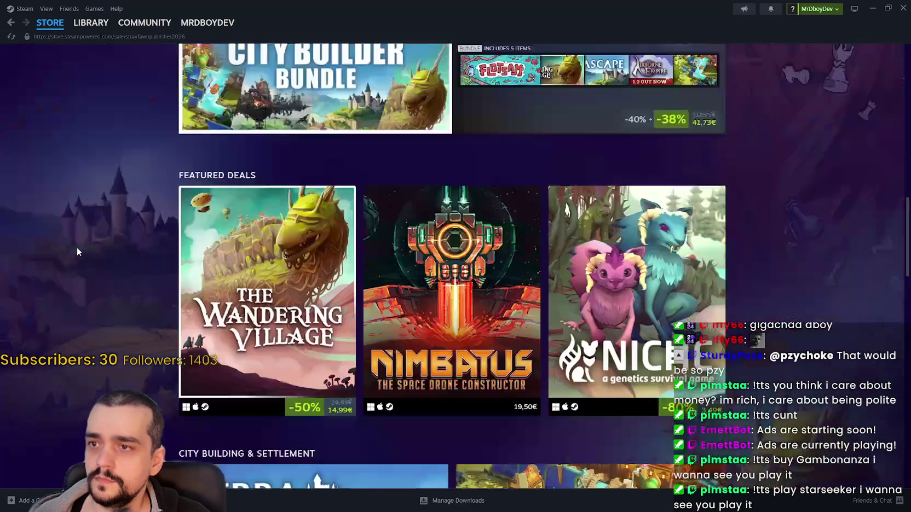
{"action": "scroll", "coordinate": [81, 242], "scroll_direction": "down", "scroll_amount": 7}
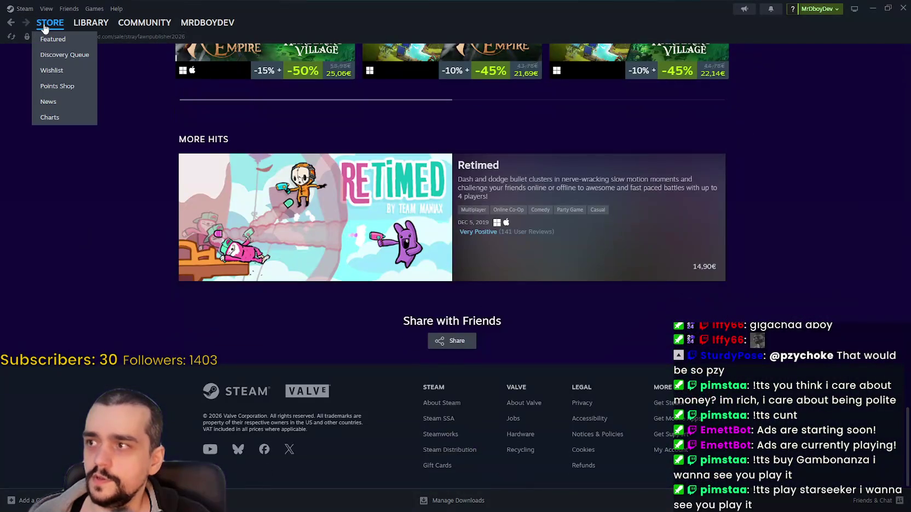
{"action": "left_click", "coordinate": [44, 24]}
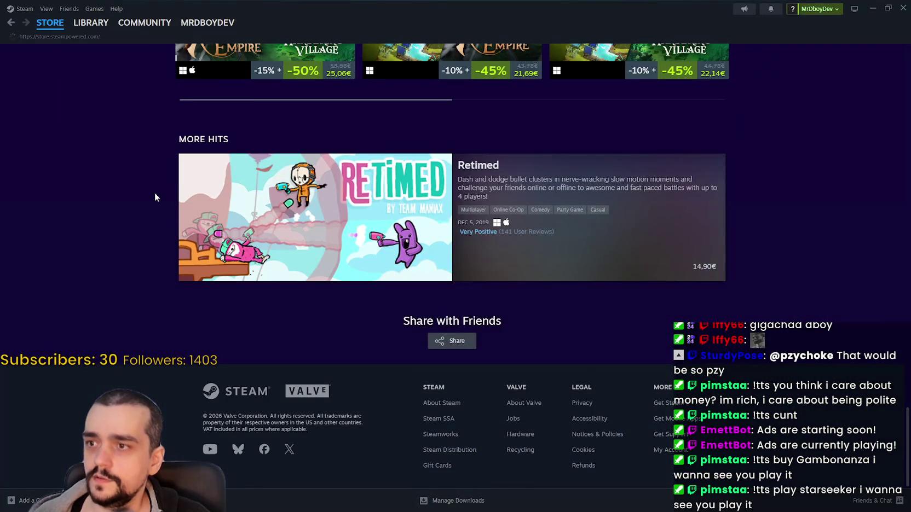
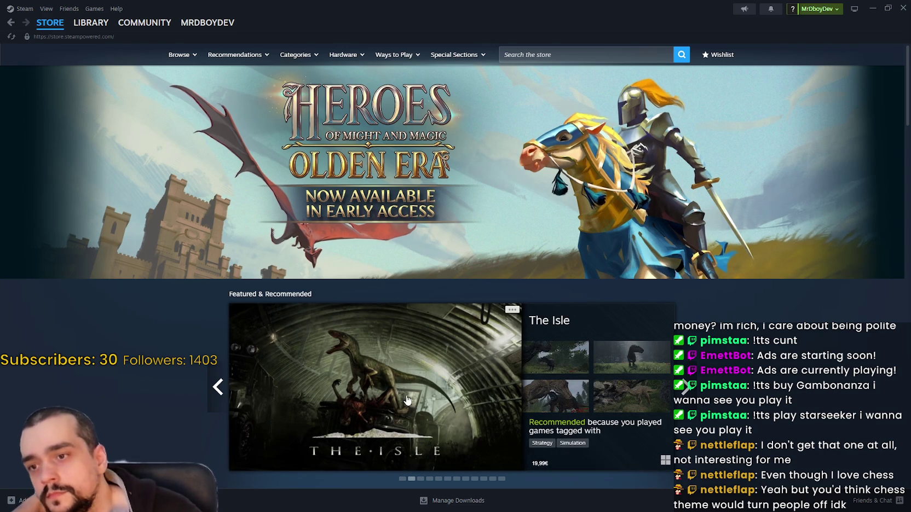
- Flip through the featured games carousel past Forza Horizon 6 and browse the store front
{"action": "left_click", "coordinate": [687, 388]}
{"action": "left_click", "coordinate": [688, 391]}
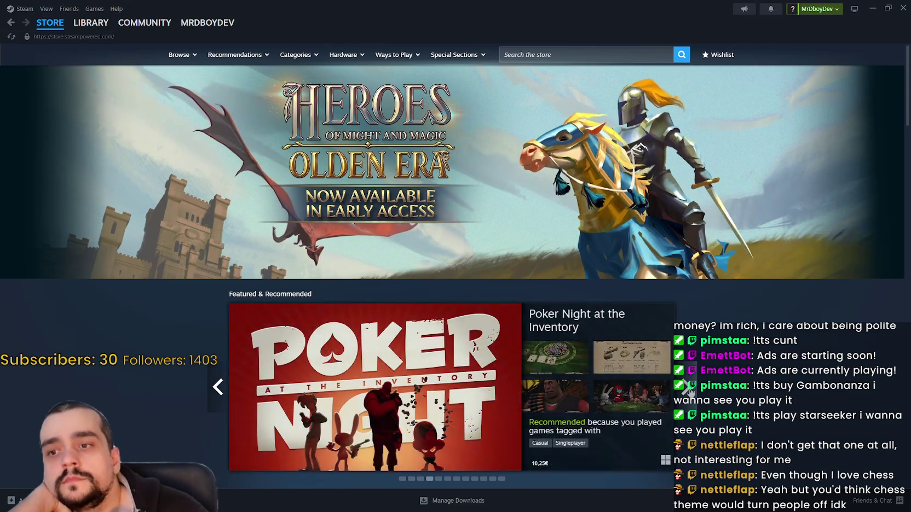
{"action": "scroll", "coordinate": [688, 391], "scroll_direction": "down", "scroll_amount": 2}
{"action": "mouse_move", "coordinate": [613, 274]}
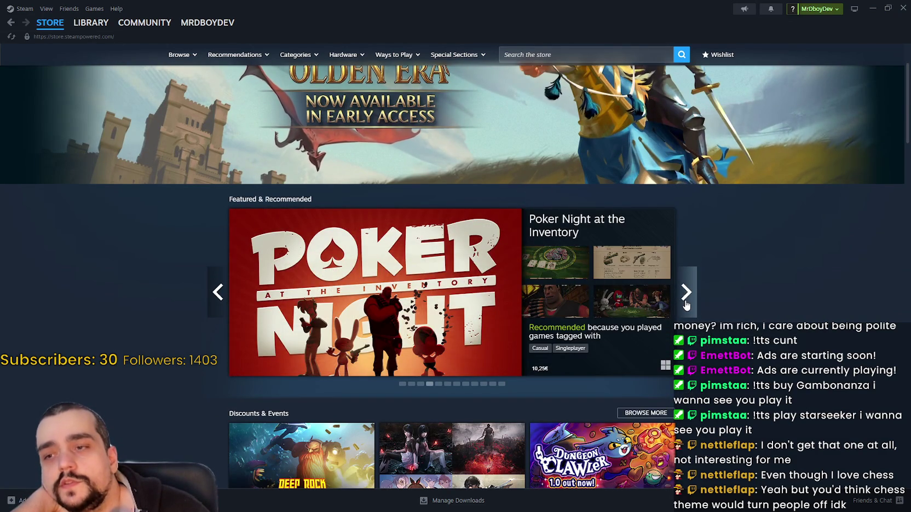
{"action": "left_click", "coordinate": [686, 292]}
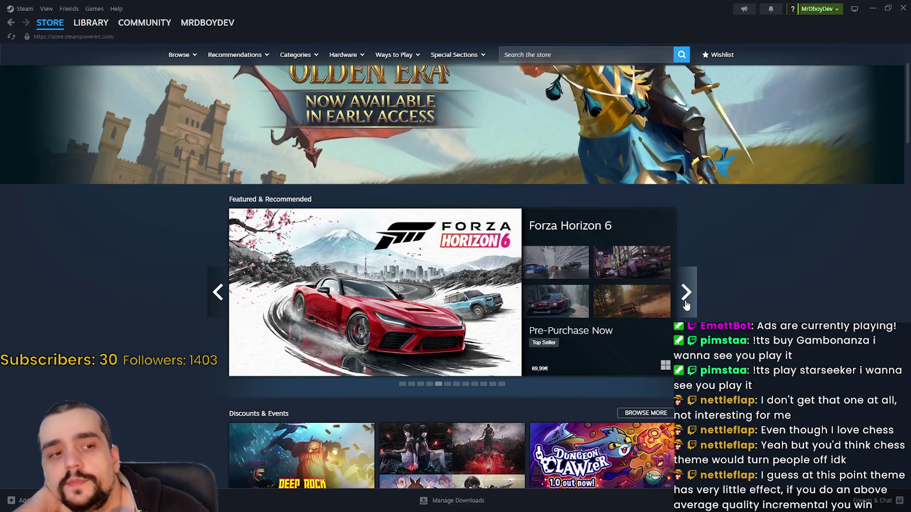
{"action": "left_click", "coordinate": [685, 298]}
{"action": "left_click", "coordinate": [686, 298]}
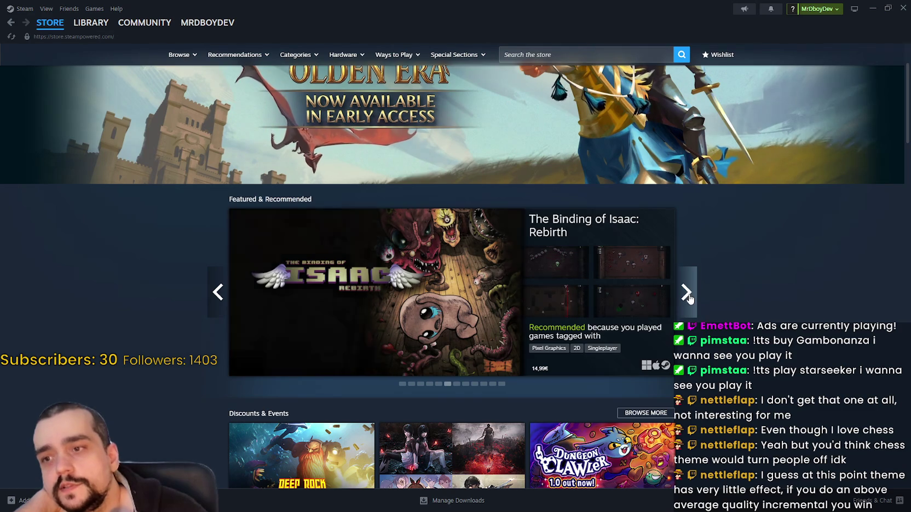
{"action": "left_click", "coordinate": [686, 298]}
{"action": "left_click", "coordinate": [688, 301]}
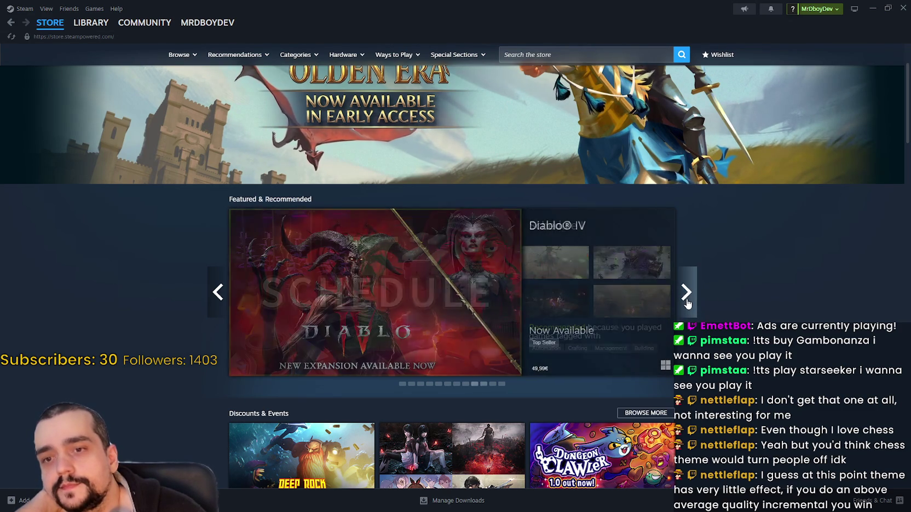
{"action": "left_click", "coordinate": [688, 301]}
{"action": "left_click", "coordinate": [687, 302]}
{"action": "left_click", "coordinate": [688, 302]}
{"action": "left_click", "coordinate": [217, 292]}
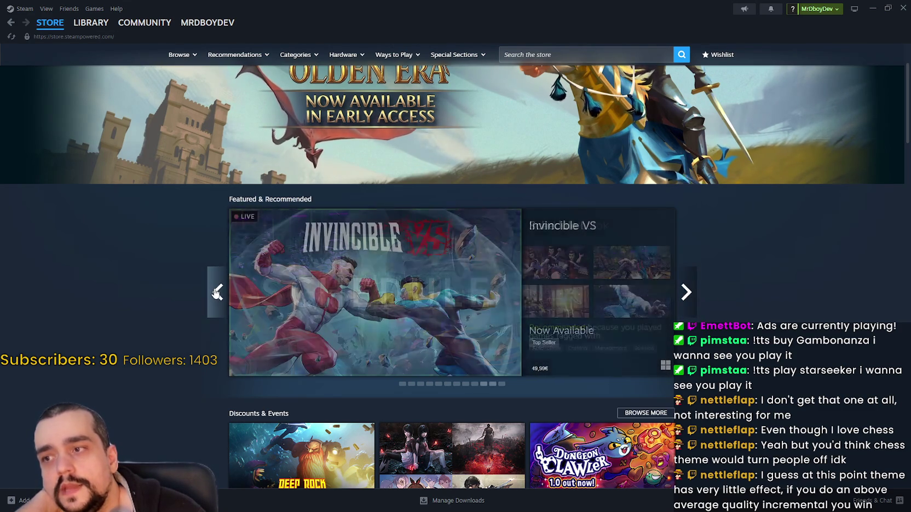
{"action": "left_click", "coordinate": [217, 292]}
{"action": "scroll", "coordinate": [200, 422], "scroll_direction": "down", "scroll_amount": 4}
{"action": "scroll", "coordinate": [197, 408], "scroll_direction": "down", "scroll_amount": 12}
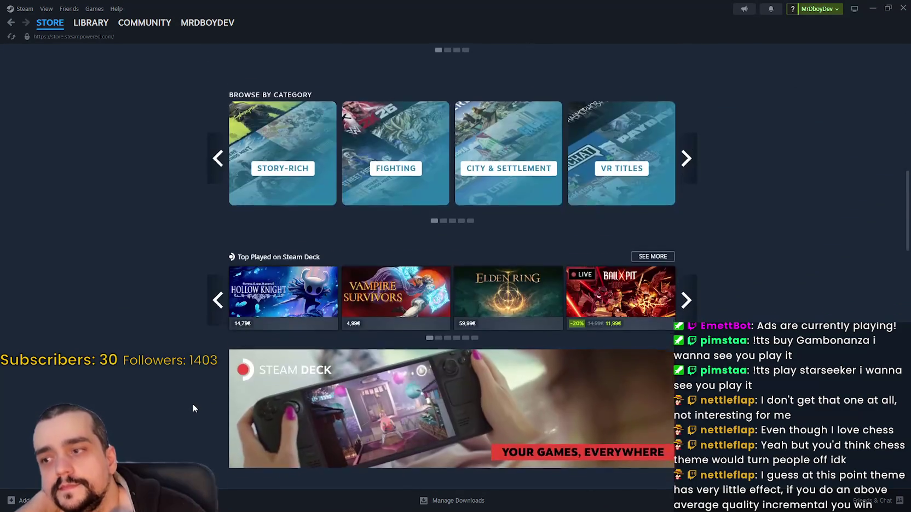
{"action": "scroll", "coordinate": [194, 403], "scroll_direction": "down", "scroll_amount": 5}
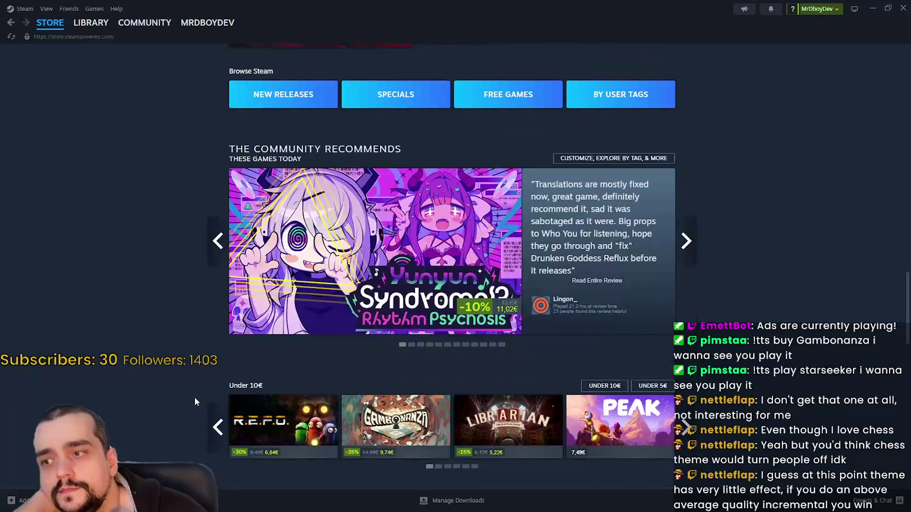
{"action": "mouse_move", "coordinate": [289, 283]}
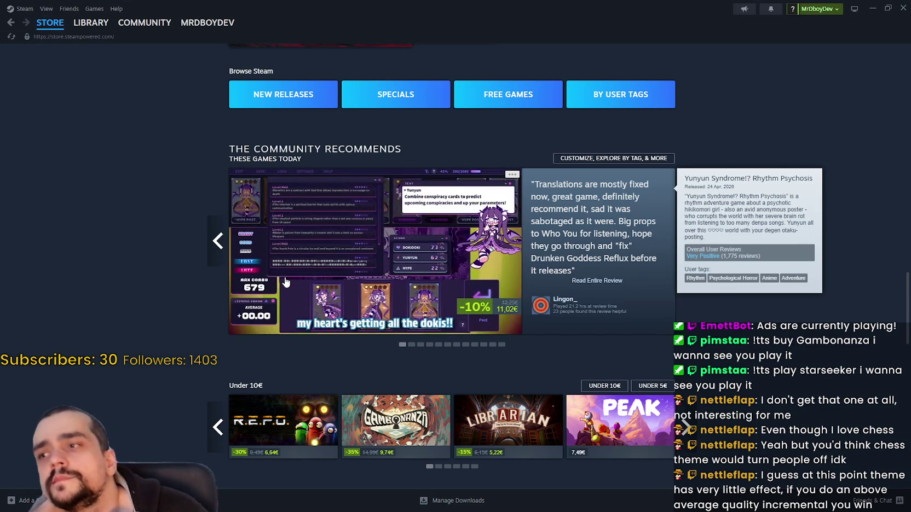
{"action": "scroll", "coordinate": [285, 282], "scroll_direction": "down", "scroll_amount": 3}
{"action": "scroll", "coordinate": [409, 217], "scroll_direction": "up", "scroll_amount": 3}
- Open the Yunyun Syndrome!? Rhythm Psychosis page and skip its trailer past 1:06 to near the end
{"action": "left_click", "coordinate": [386, 210]}
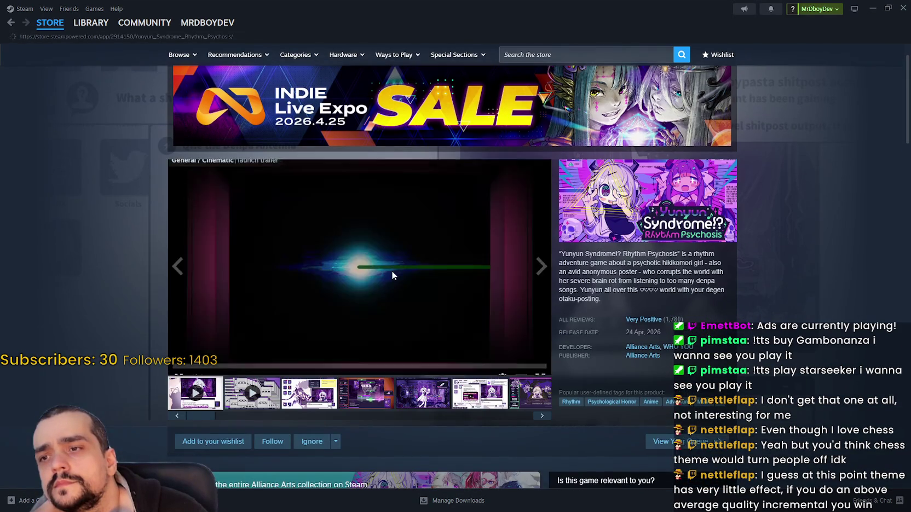
{"action": "scroll", "coordinate": [391, 270], "scroll_direction": "down", "scroll_amount": 3}
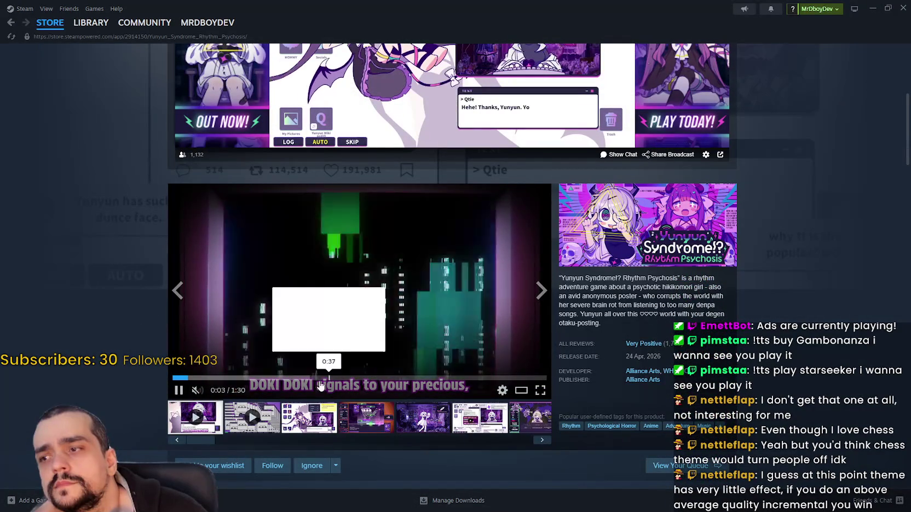
{"action": "left_click", "coordinate": [275, 378]}
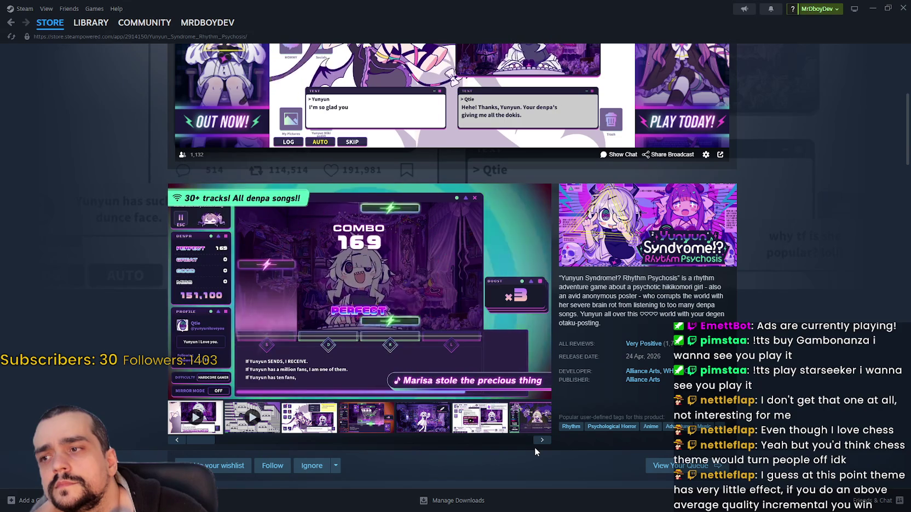
{"action": "mouse_move", "coordinate": [367, 375]}
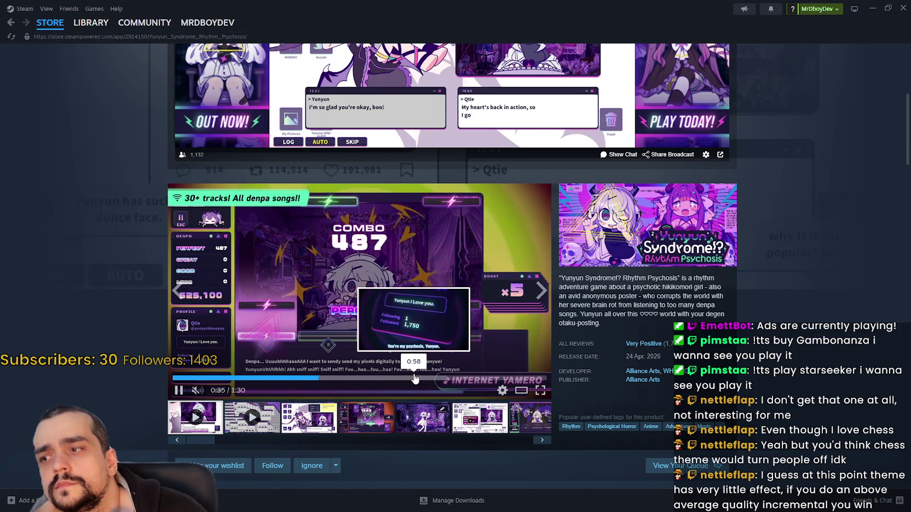
{"action": "left_click", "coordinate": [438, 378]}
{"action": "left_click", "coordinate": [502, 382]}
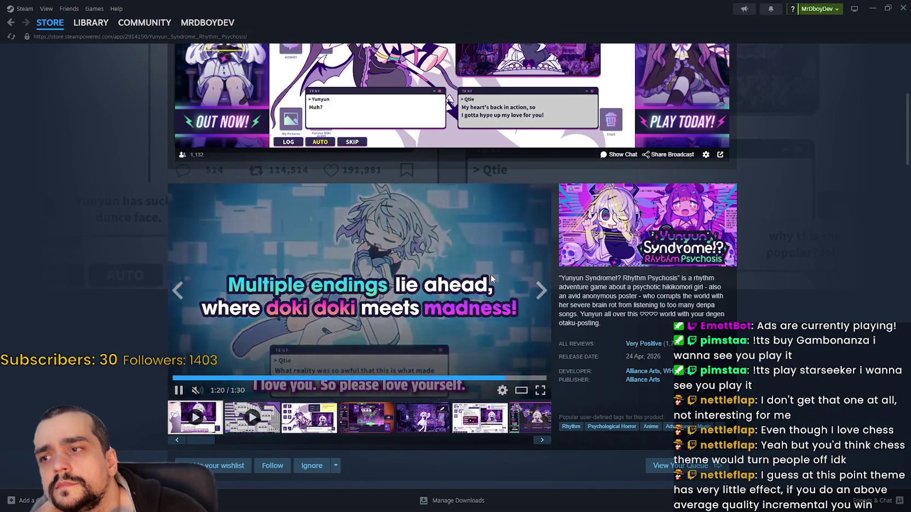
- Read down the game's description, then go to its Community Hub
{"action": "scroll", "coordinate": [491, 279], "scroll_direction": "down", "scroll_amount": 10}
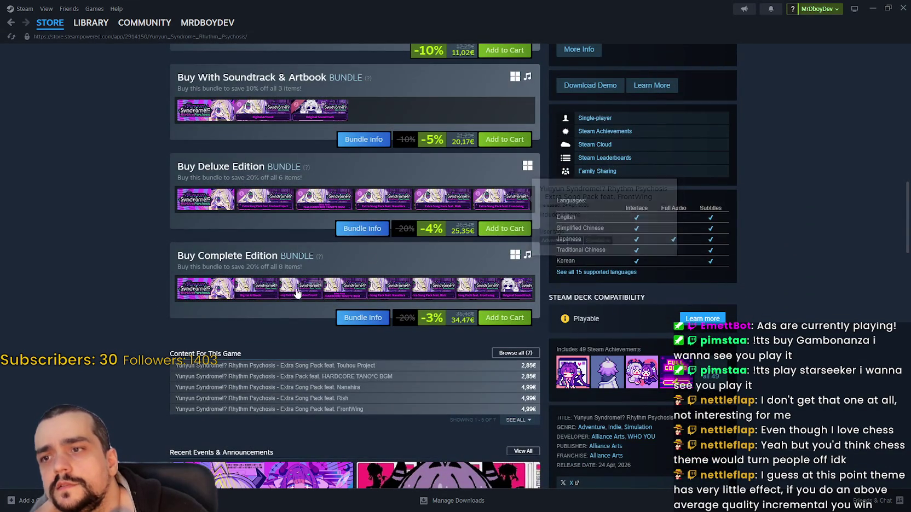
{"action": "scroll", "coordinate": [309, 370], "scroll_direction": "down", "scroll_amount": 8}
{"action": "scroll", "coordinate": [483, 279], "scroll_direction": "down", "scroll_amount": 3}
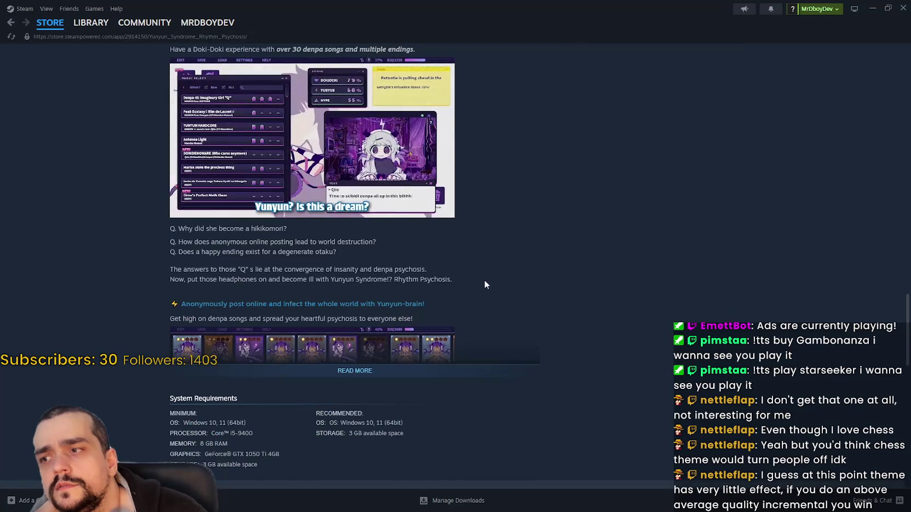
{"action": "scroll", "coordinate": [503, 371], "scroll_direction": "down", "scroll_amount": 9}
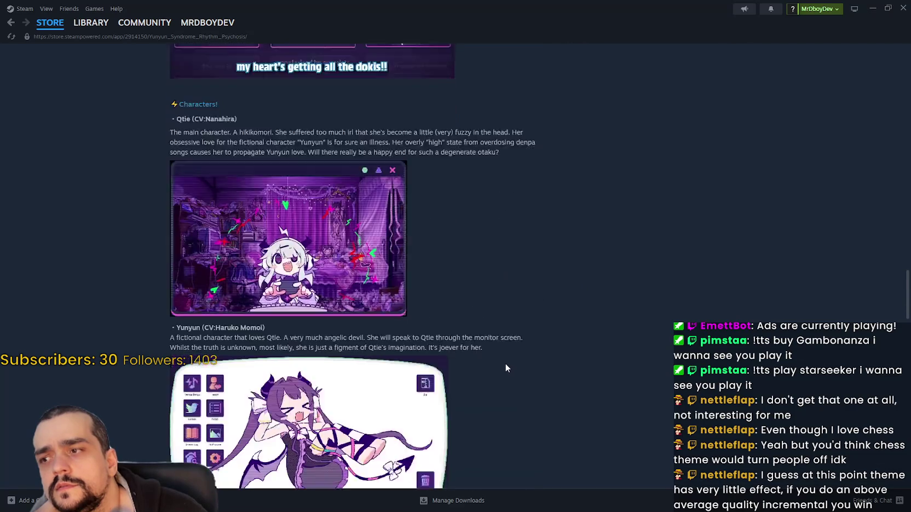
{"action": "scroll", "coordinate": [503, 361], "scroll_direction": "down", "scroll_amount": 3}
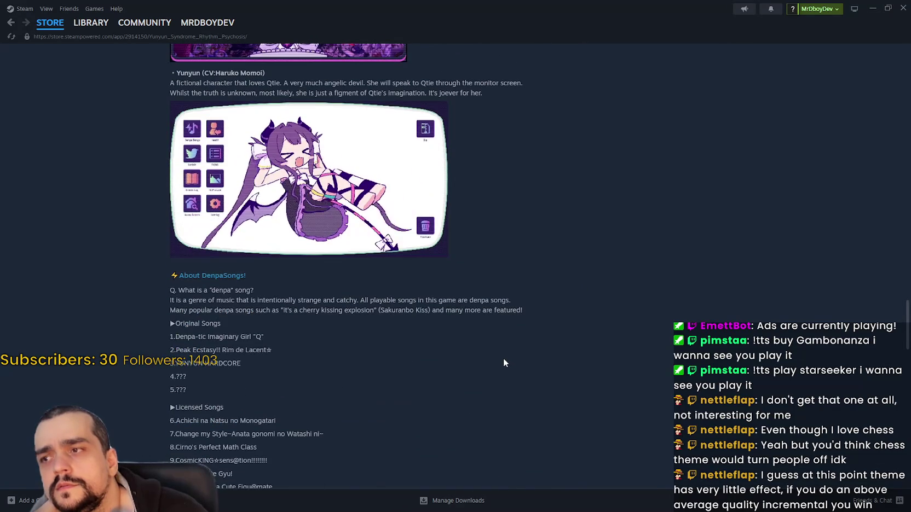
{"action": "scroll", "coordinate": [503, 356], "scroll_direction": "down", "scroll_amount": 1}
{"action": "scroll", "coordinate": [503, 354], "scroll_direction": "down", "scroll_amount": 6}
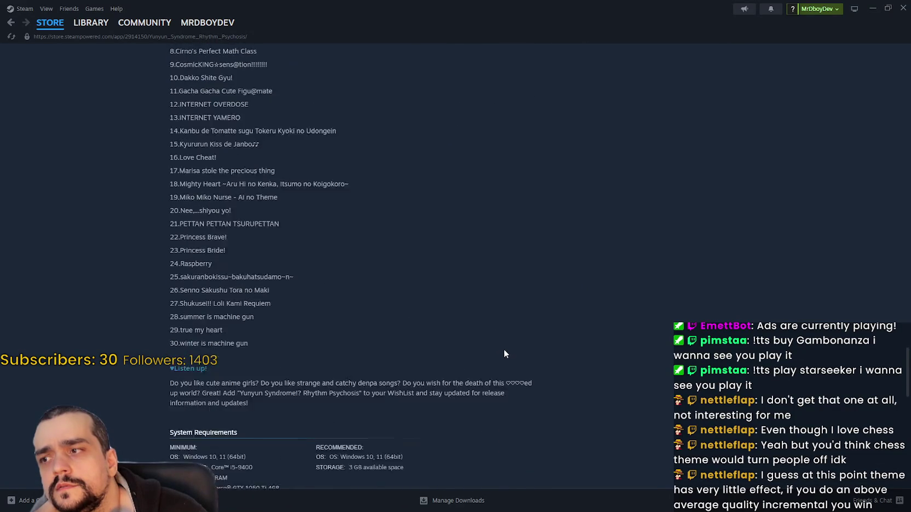
{"action": "scroll", "coordinate": [356, 271], "scroll_direction": "up", "scroll_amount": 10}
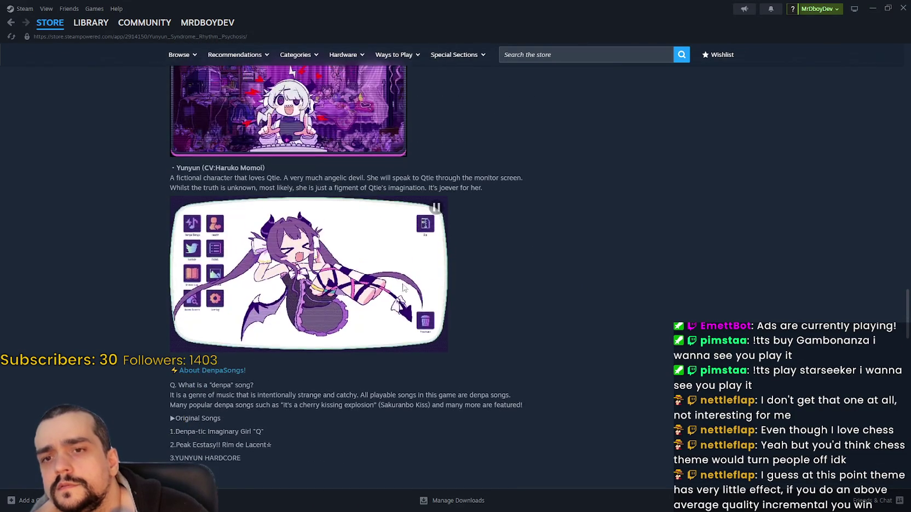
{"action": "left_click_drag", "start_coordinate": [908, 316], "coordinate": [908, 71]}
{"action": "left_click", "coordinate": [704, 90]}
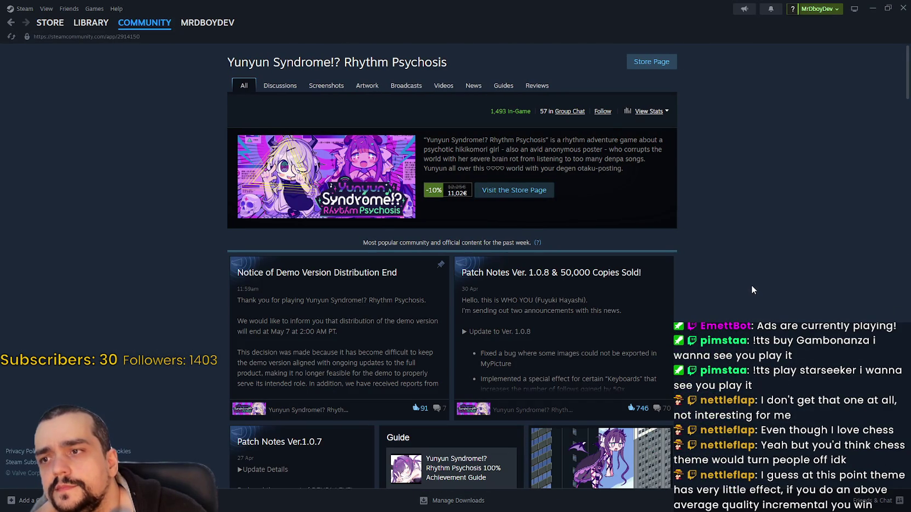
- Scroll the Yunyun Syndrome community hub posts, then return to the game's store page
{"action": "scroll", "coordinate": [720, 257], "scroll_direction": "down", "scroll_amount": 3}
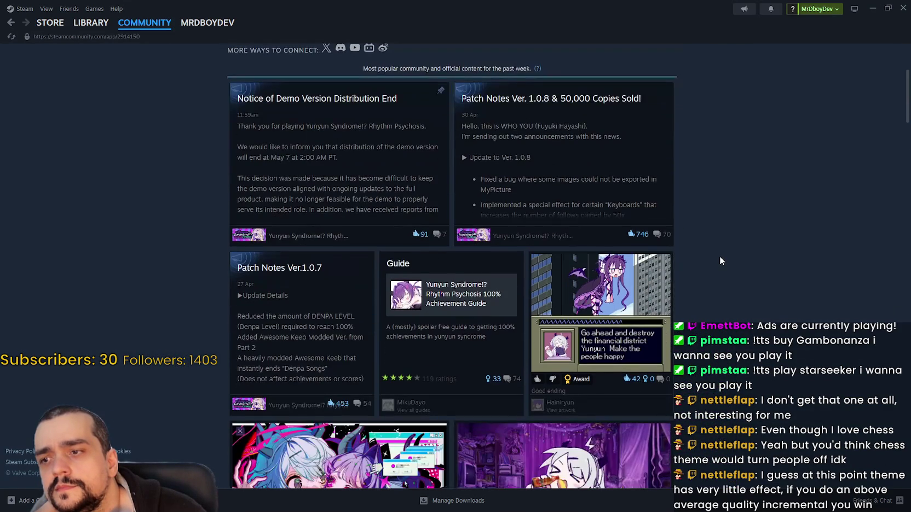
{"action": "scroll", "coordinate": [719, 255], "scroll_direction": "down", "scroll_amount": 2}
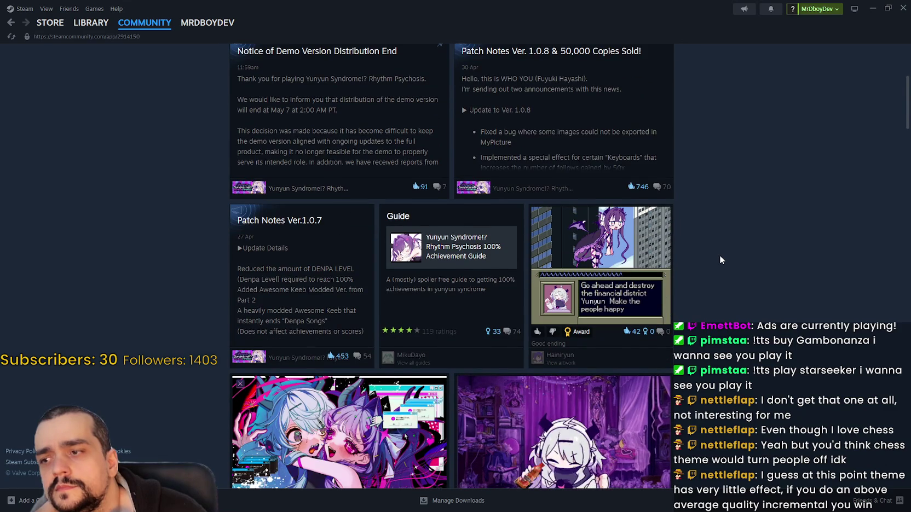
{"action": "scroll", "coordinate": [719, 253], "scroll_direction": "down", "scroll_amount": 8}
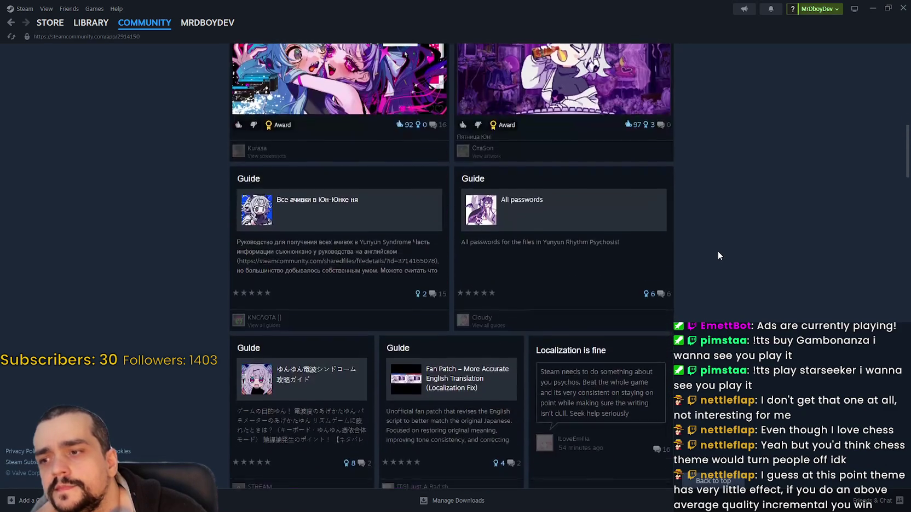
{"action": "scroll", "coordinate": [148, 145], "scroll_direction": "down", "scroll_amount": 6}
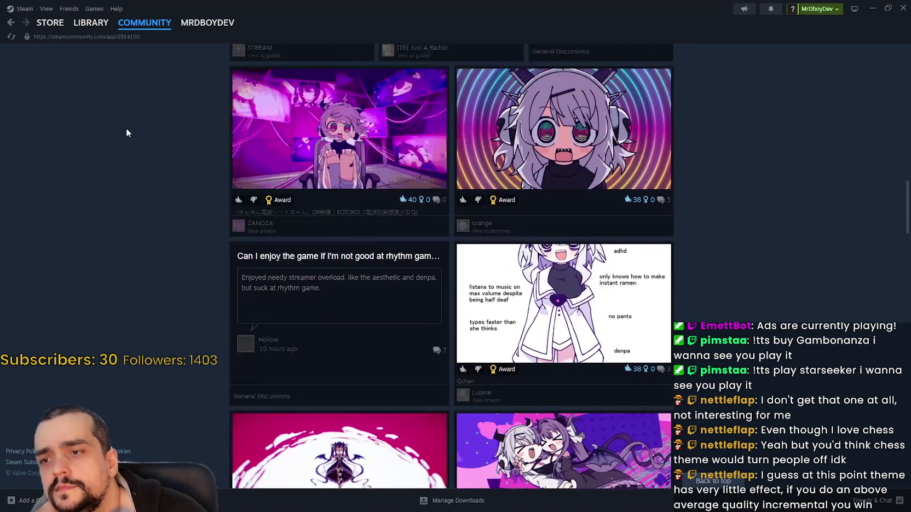
{"action": "scroll", "coordinate": [109, 125], "scroll_direction": "up", "scroll_amount": 7}
{"action": "left_click", "coordinate": [48, 22]}
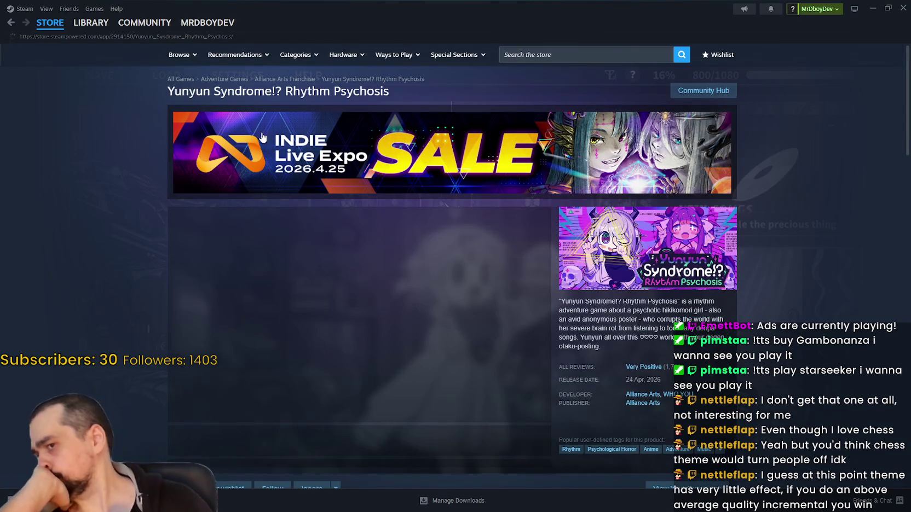
{"action": "left_click", "coordinate": [49, 23]}
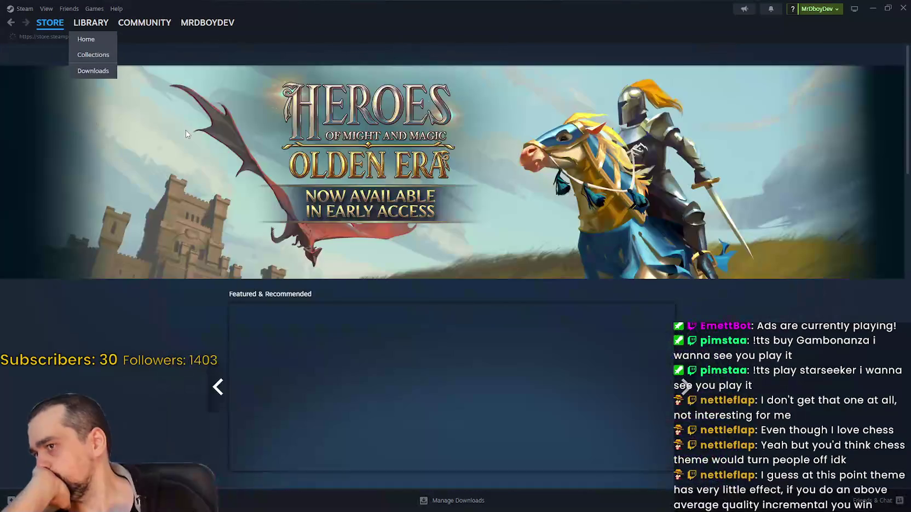
{"action": "left_click", "coordinate": [11, 23]}
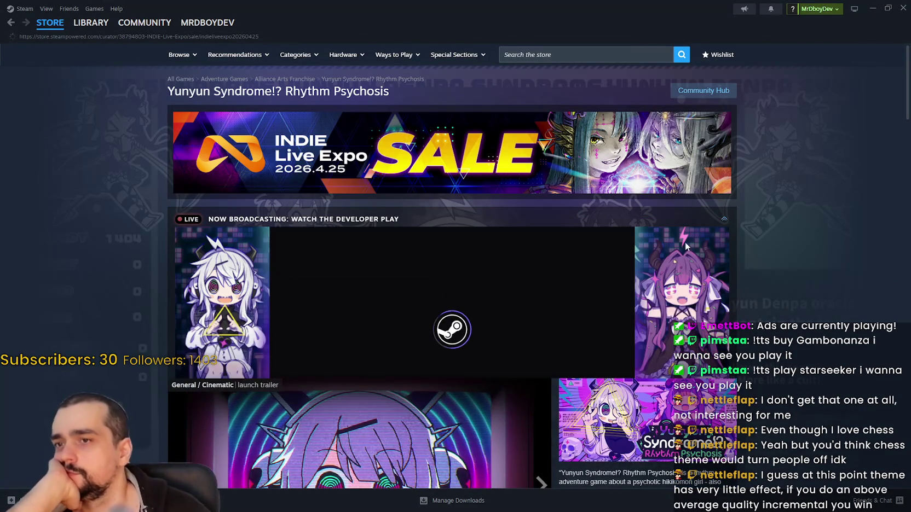
- Scroll the INDIE Live Expo sale to the Indie Spotlight grid and open Drunken Goddess Reflux
{"action": "scroll", "coordinate": [701, 346], "scroll_direction": "down", "scroll_amount": 2}
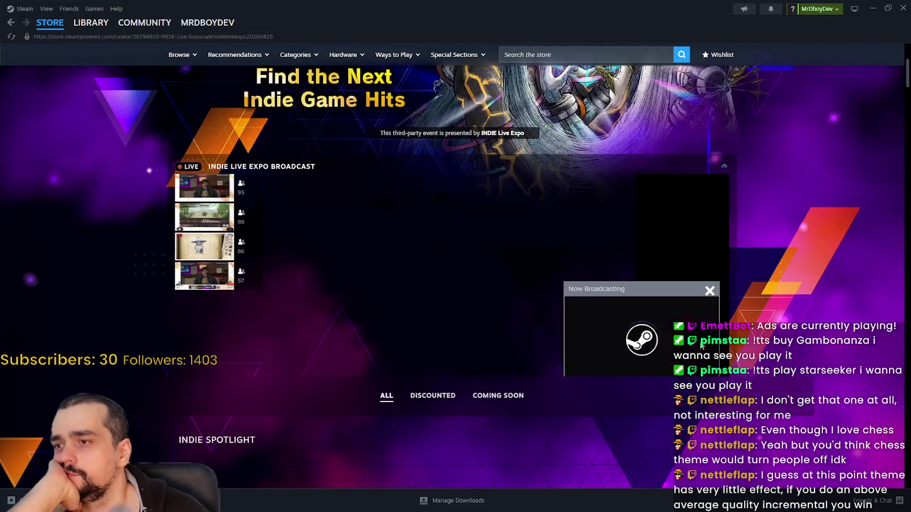
{"action": "scroll", "coordinate": [790, 342], "scroll_direction": "down", "scroll_amount": 5}
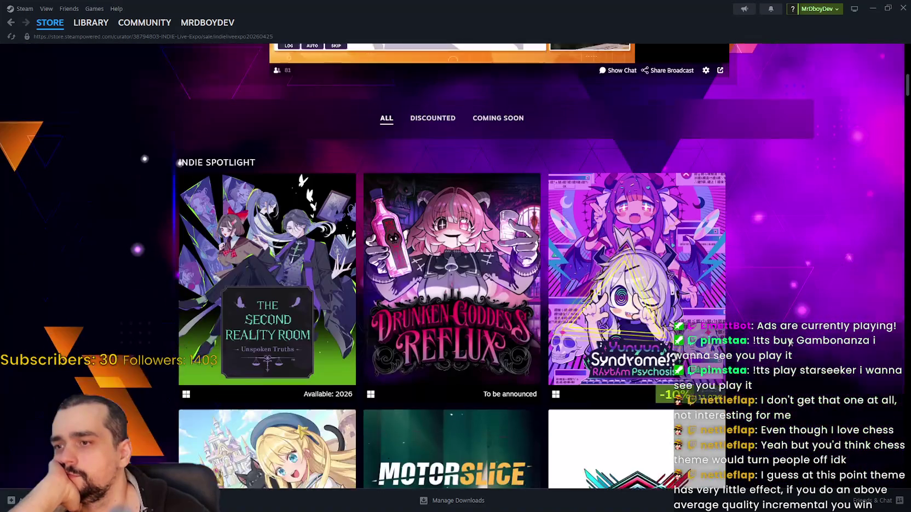
{"action": "scroll", "coordinate": [790, 342], "scroll_direction": "down", "scroll_amount": 1}
{"action": "mouse_move", "coordinate": [463, 257]}
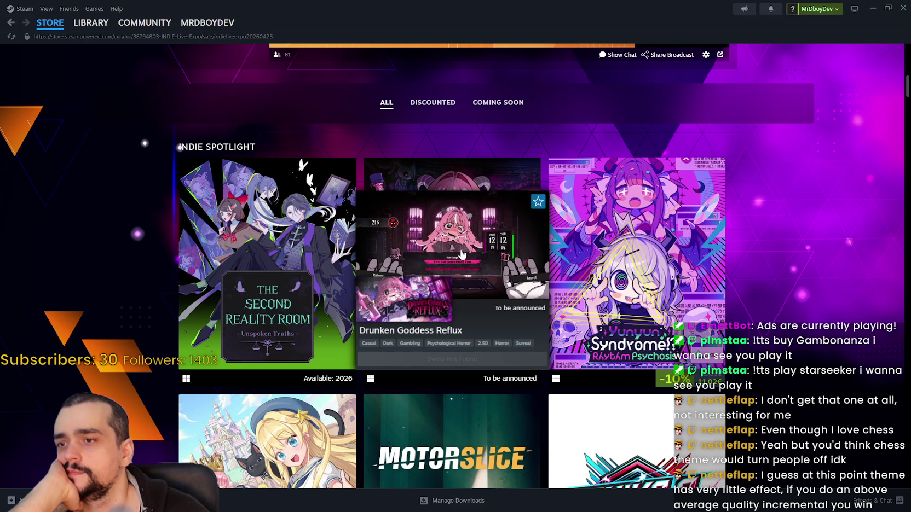
{"action": "left_click", "coordinate": [461, 253]}
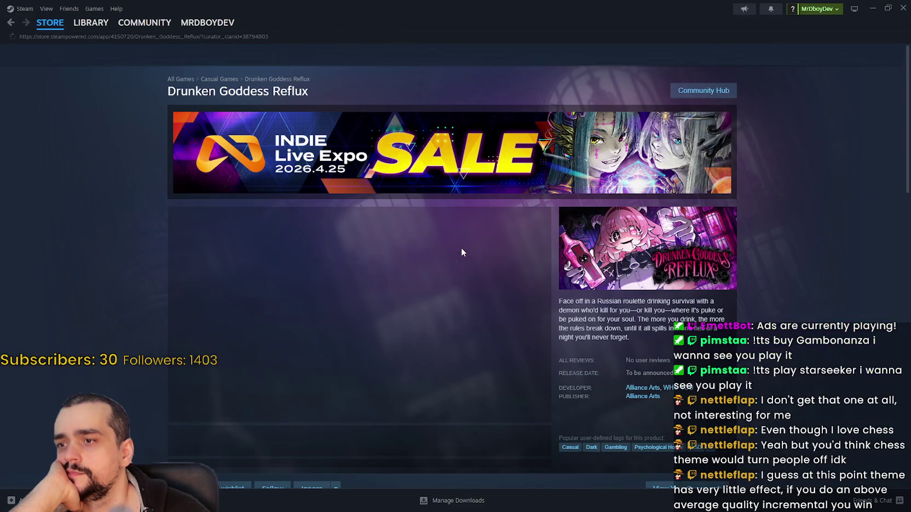
- Unmute the Drunken Goddess Reflux trailer, watch it past 0:43, then go back to the sale page
{"action": "scroll", "coordinate": [394, 290], "scroll_direction": "down", "scroll_amount": 2}
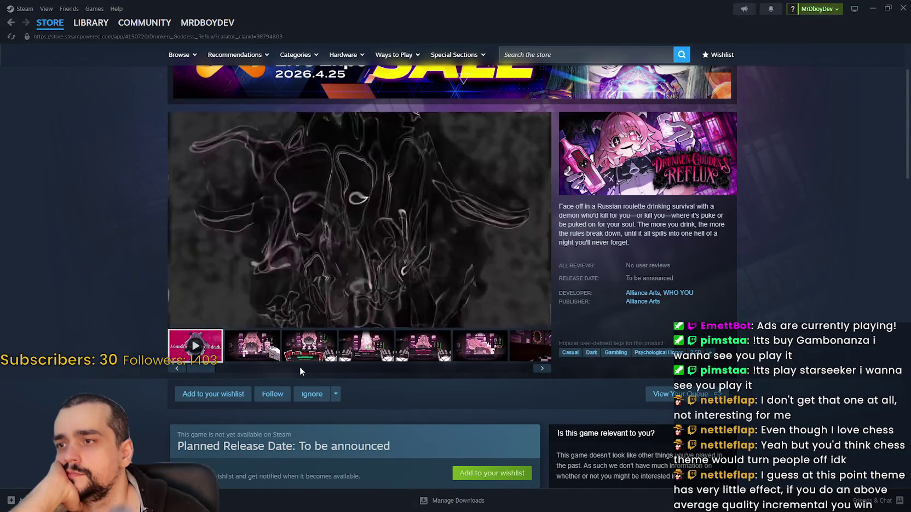
{"action": "mouse_move", "coordinate": [201, 320]}
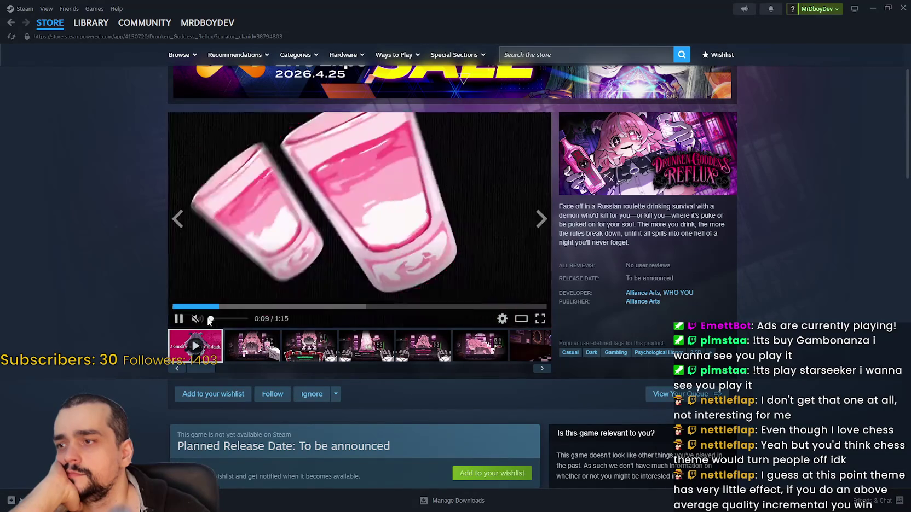
{"action": "left_click_drag", "start_coordinate": [208, 318], "coordinate": [214, 320]}
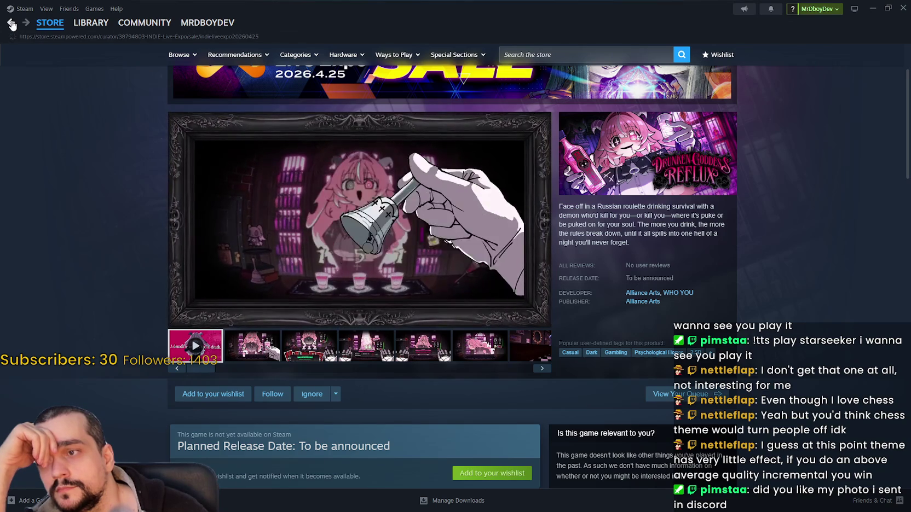
{"action": "left_click", "coordinate": [11, 24]}
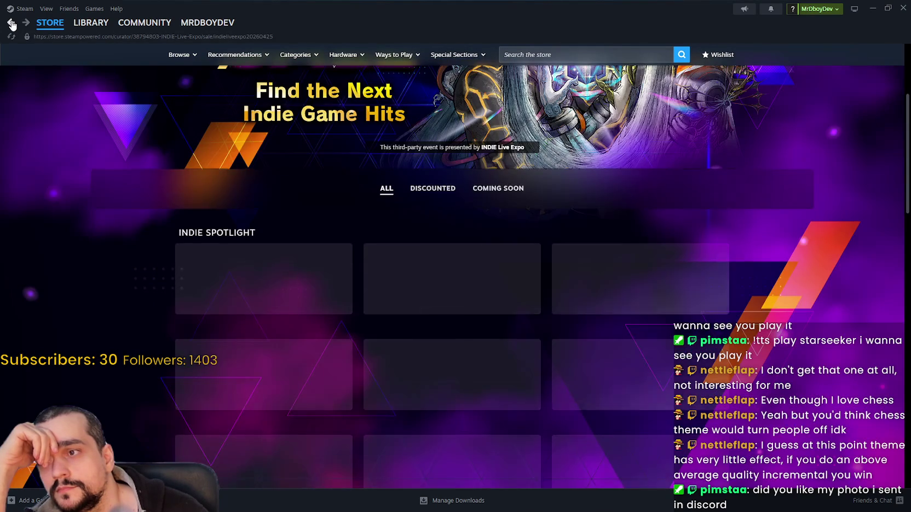
- Browse down the Indie Live Expo sale grid, then return to the Steam store front page
{"action": "scroll", "coordinate": [576, 356], "scroll_direction": "down", "scroll_amount": 7}
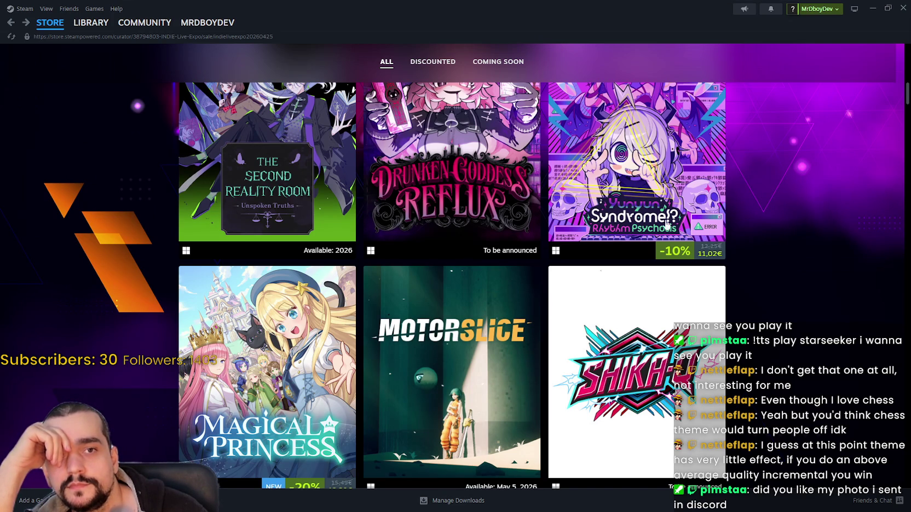
{"action": "scroll", "coordinate": [666, 225], "scroll_direction": "down", "scroll_amount": 2}
{"action": "mouse_move", "coordinate": [725, 327]}
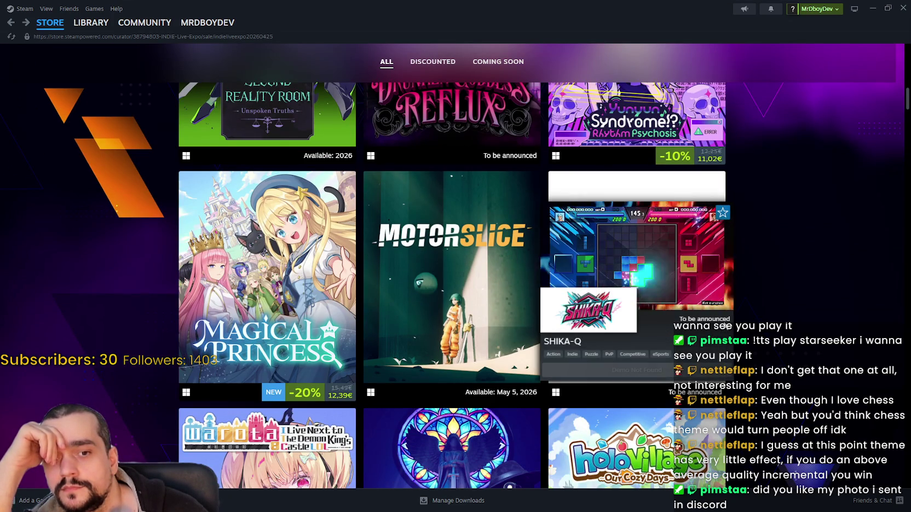
{"action": "scroll", "coordinate": [724, 323], "scroll_direction": "down", "scroll_amount": 3}
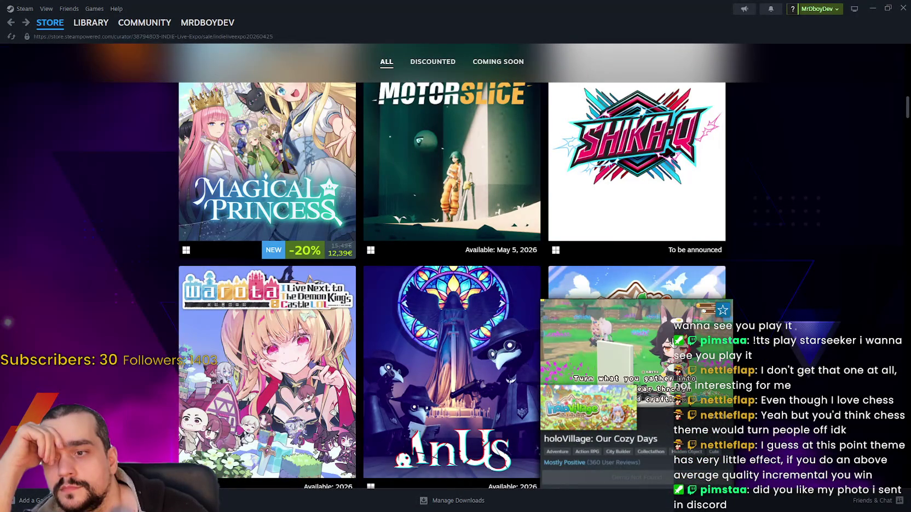
{"action": "mouse_move", "coordinate": [448, 316]}
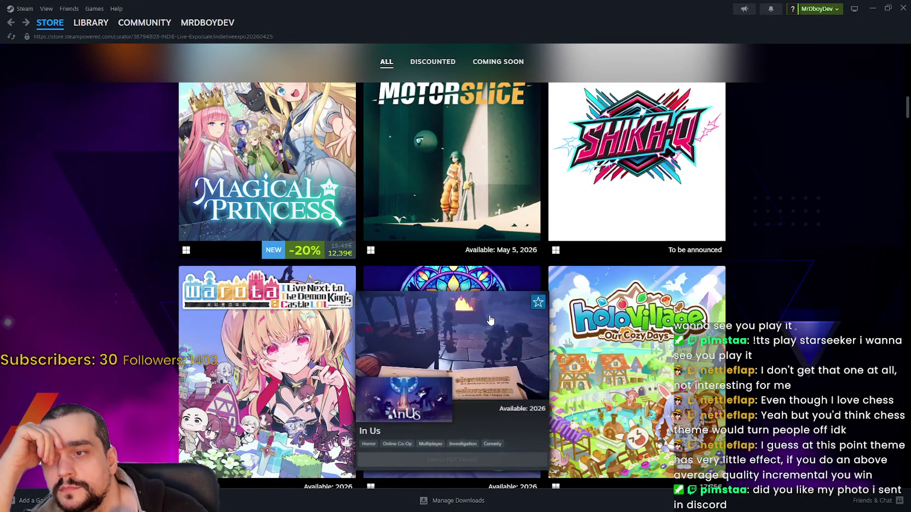
{"action": "scroll", "coordinate": [290, 275], "scroll_direction": "down", "scroll_amount": 2}
{"action": "mouse_move", "coordinate": [290, 276]}
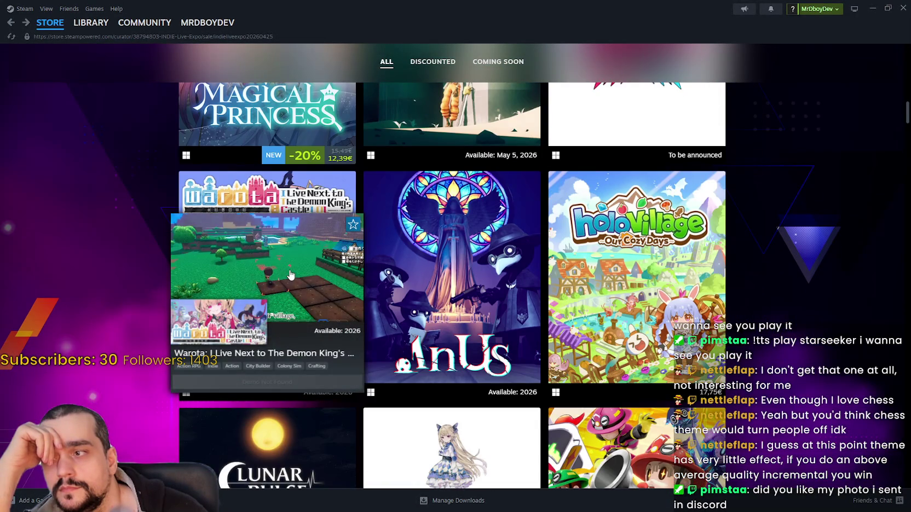
{"action": "scroll", "coordinate": [291, 276], "scroll_direction": "down", "scroll_amount": 5}
{"action": "scroll", "coordinate": [291, 275], "scroll_direction": "down", "scroll_amount": 2}
{"action": "left_click", "coordinate": [42, 24]}
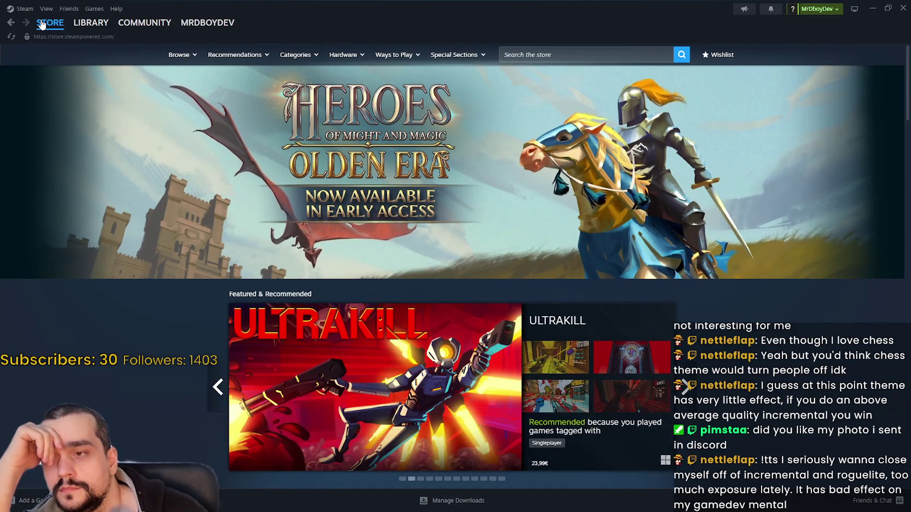
- Page the Discounts & Events deals forward to the third page
{"action": "scroll", "coordinate": [683, 277], "scroll_direction": "down", "scroll_amount": 3}
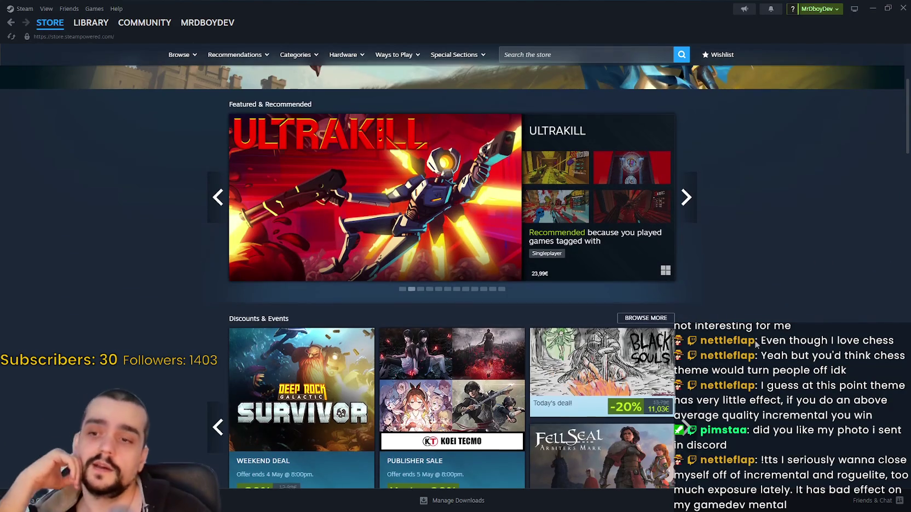
{"action": "scroll", "coordinate": [755, 343], "scroll_direction": "down", "scroll_amount": 1}
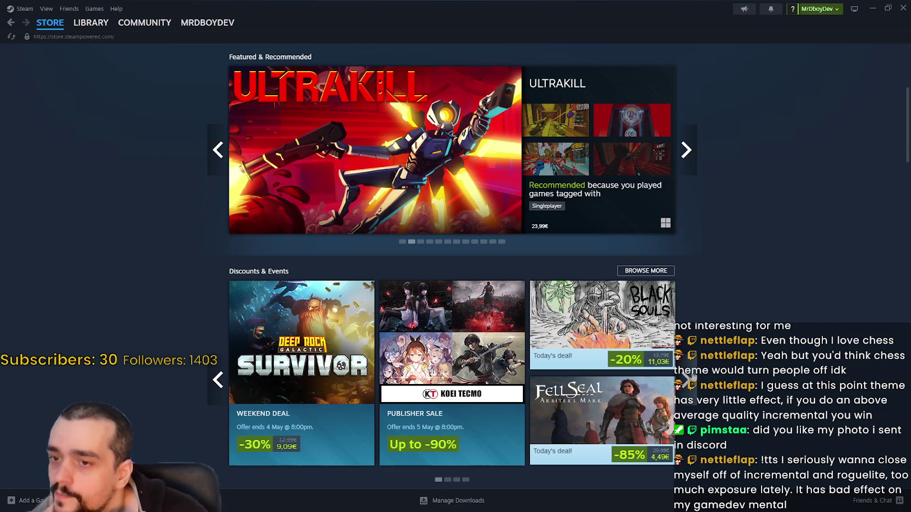
{"action": "left_click", "coordinate": [686, 379]}
{"action": "mouse_move", "coordinate": [660, 340]}
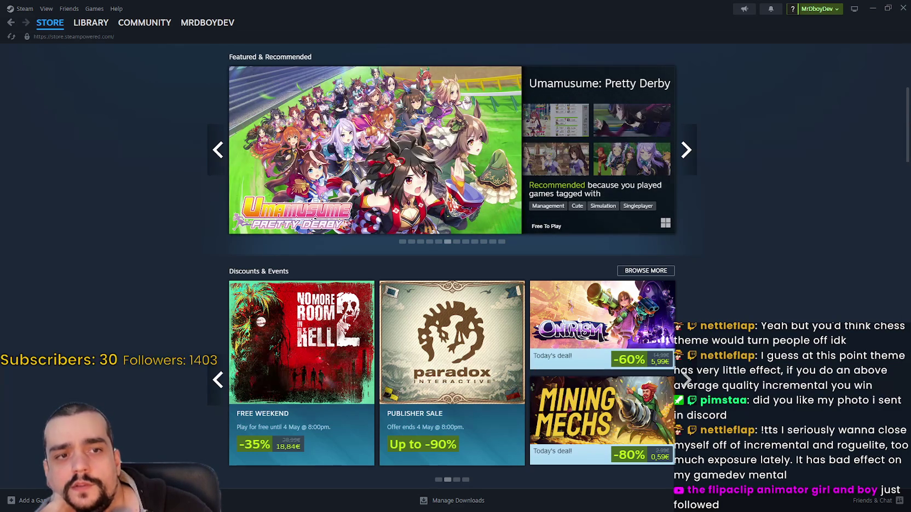
{"action": "scroll", "coordinate": [526, 343], "scroll_direction": "down", "scroll_amount": 2}
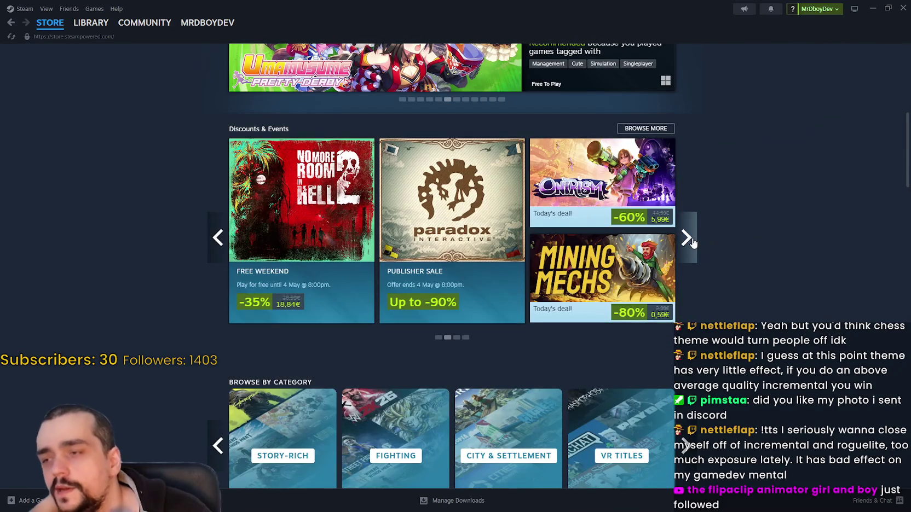
{"action": "left_click", "coordinate": [692, 243]}
- Scroll down to New & Trending and open the Forbidden Solitaire store page
{"action": "scroll", "coordinate": [696, 246], "scroll_direction": "down", "scroll_amount": 8}
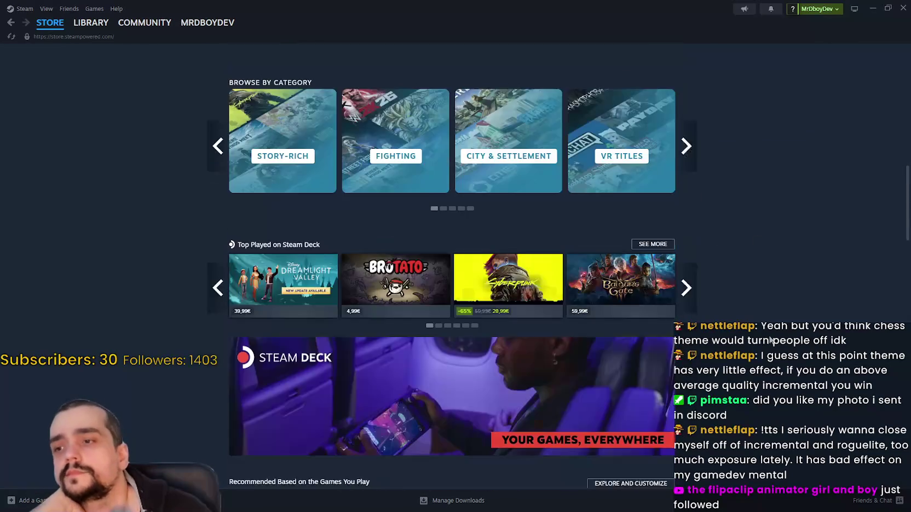
{"action": "scroll", "coordinate": [769, 334], "scroll_direction": "down", "scroll_amount": 10}
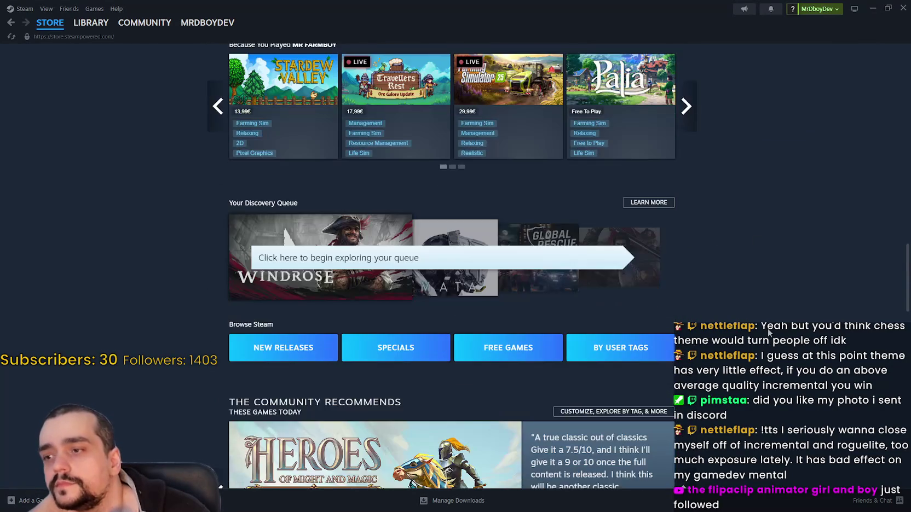
{"action": "scroll", "coordinate": [769, 332], "scroll_direction": "down", "scroll_amount": 4}
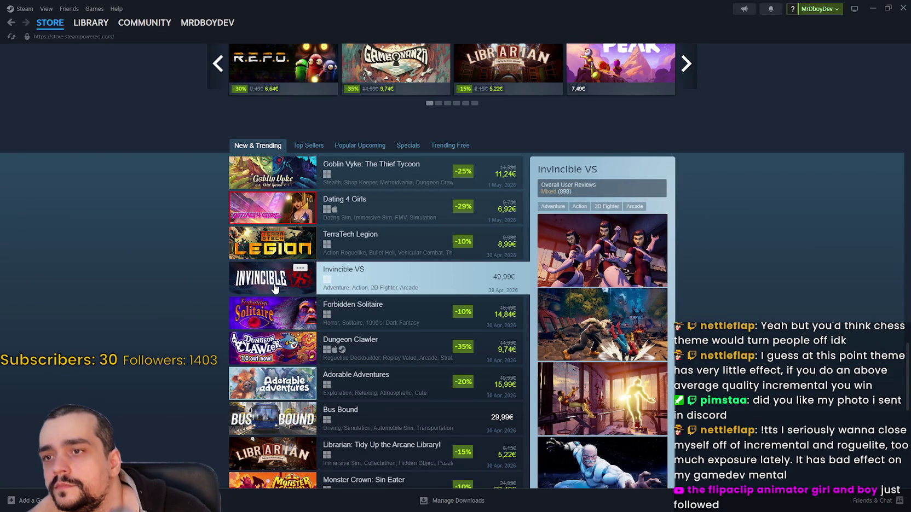
{"action": "scroll", "coordinate": [267, 319], "scroll_direction": "down", "scroll_amount": 2}
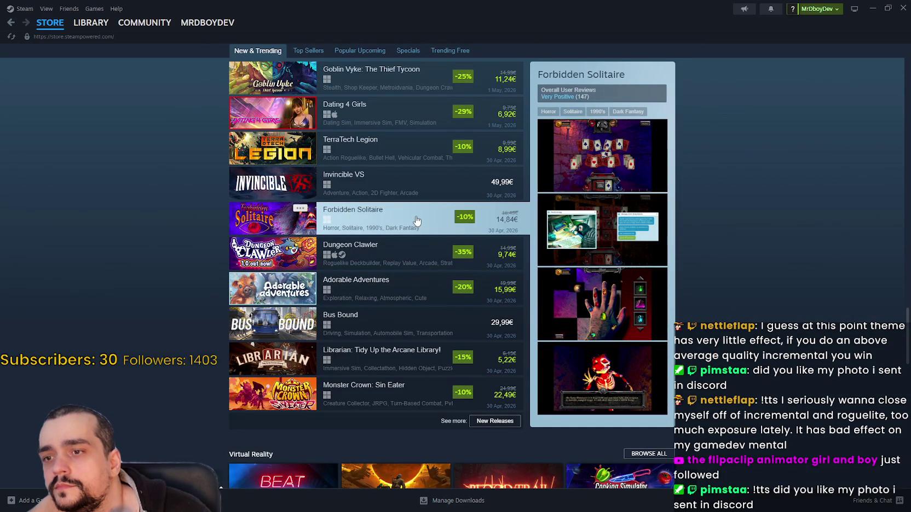
{"action": "left_click", "coordinate": [415, 215]}
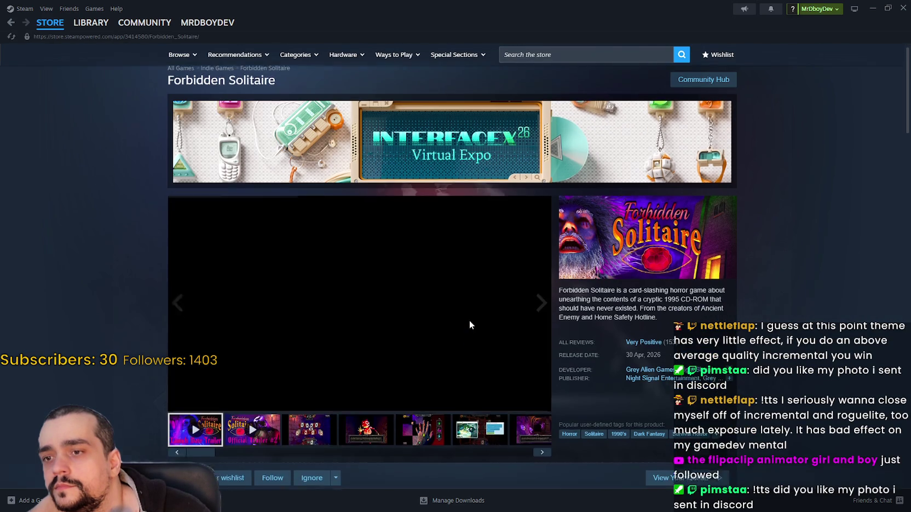
{"action": "scroll", "coordinate": [469, 320], "scroll_direction": "down", "scroll_amount": 1}
{"action": "scroll", "coordinate": [315, 421], "scroll_direction": "down", "scroll_amount": 4}
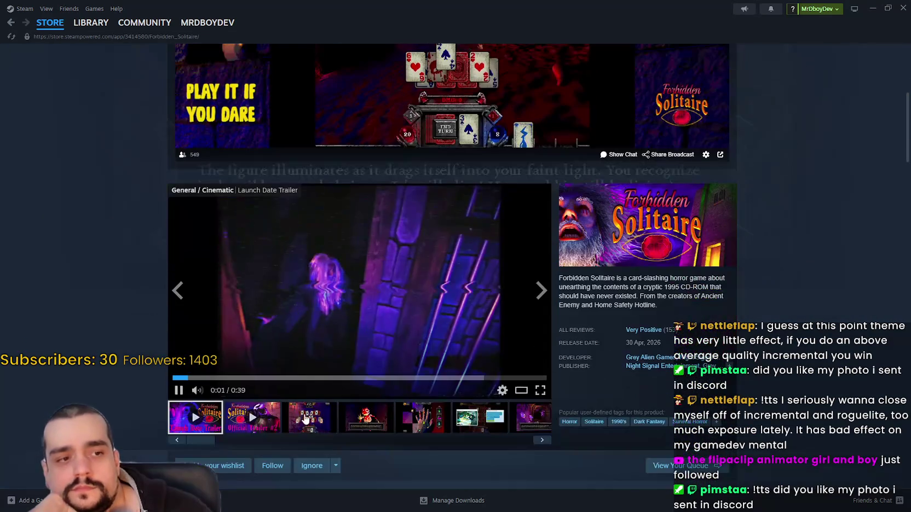
{"action": "scroll", "coordinate": [273, 345], "scroll_direction": "down", "scroll_amount": 1}
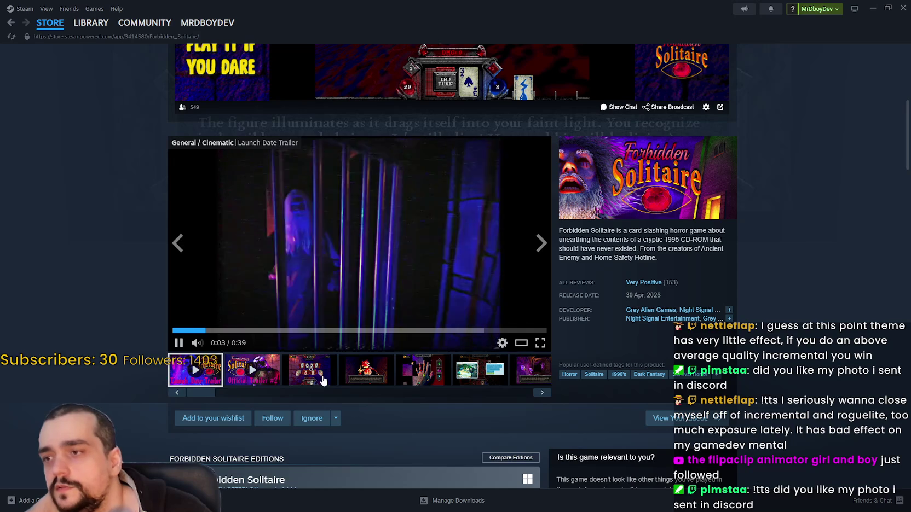
{"action": "left_click", "coordinate": [308, 371]}
{"action": "left_click", "coordinate": [386, 379]}
{"action": "left_click", "coordinate": [421, 373]}
{"action": "left_click", "coordinate": [518, 380]}
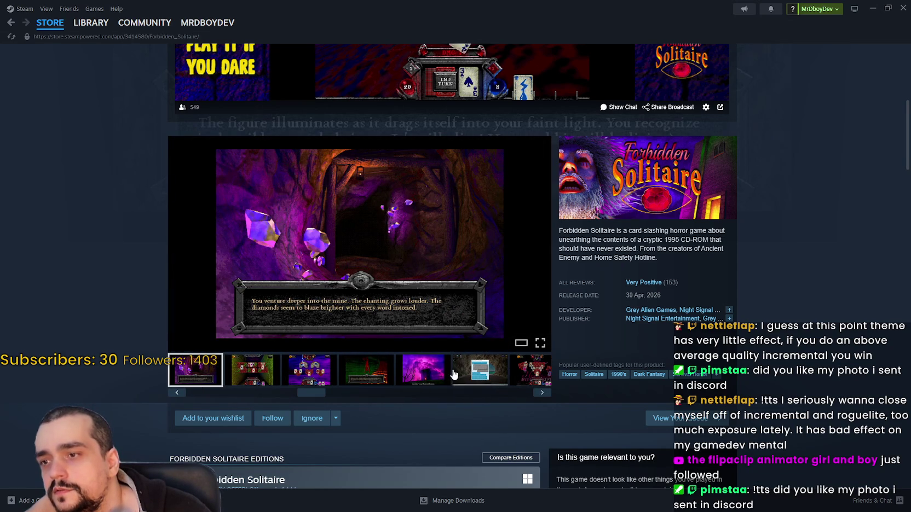
{"action": "left_click", "coordinate": [481, 372]}
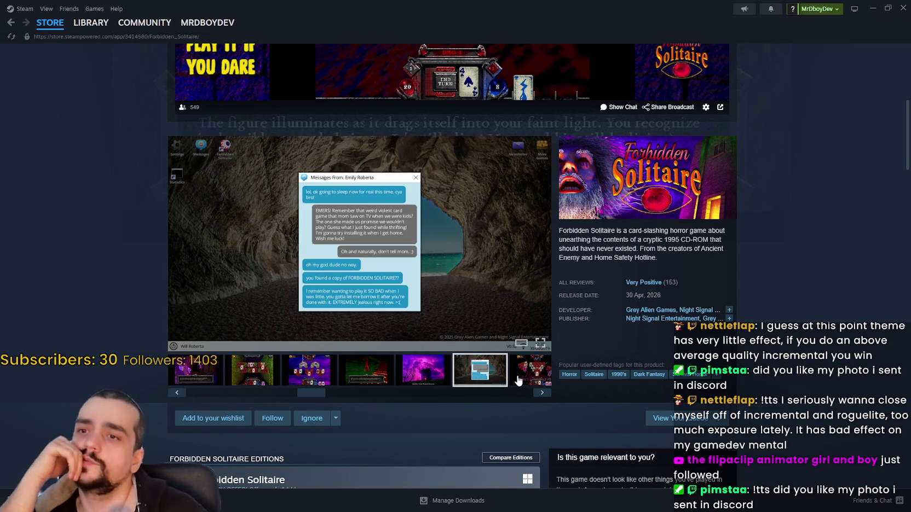
{"action": "left_click", "coordinate": [518, 380]}
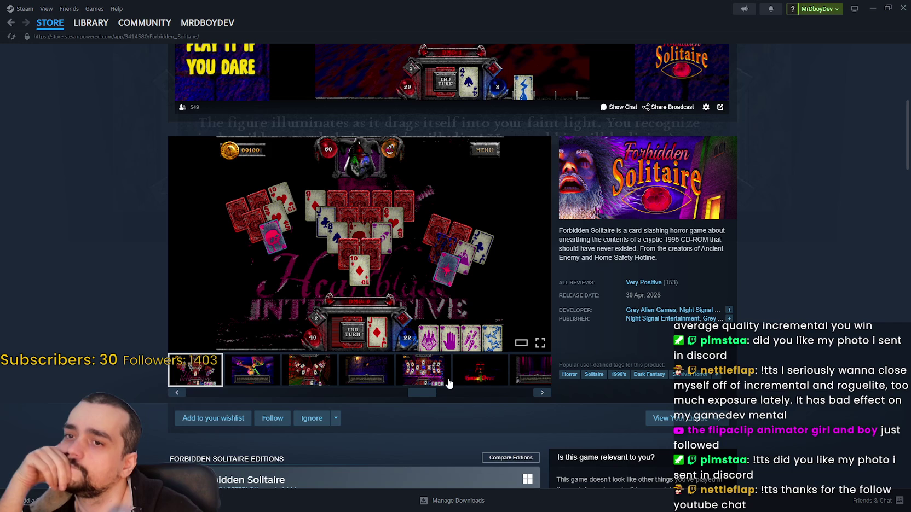
{"action": "left_click", "coordinate": [480, 378]}
{"action": "scroll", "coordinate": [406, 358], "scroll_direction": "down", "scroll_amount": 6}
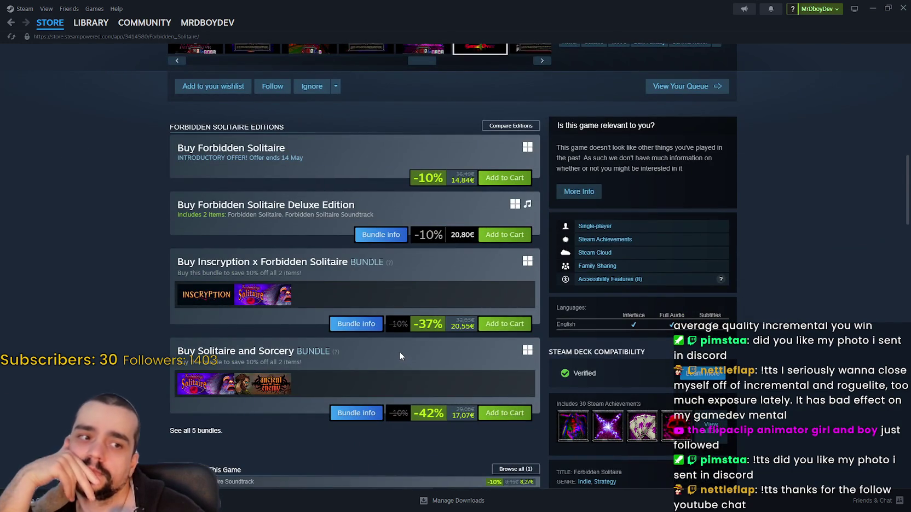
{"action": "scroll", "coordinate": [399, 353], "scroll_direction": "down", "scroll_amount": 3}
{"action": "scroll", "coordinate": [399, 353], "scroll_direction": "down", "scroll_amount": 1}
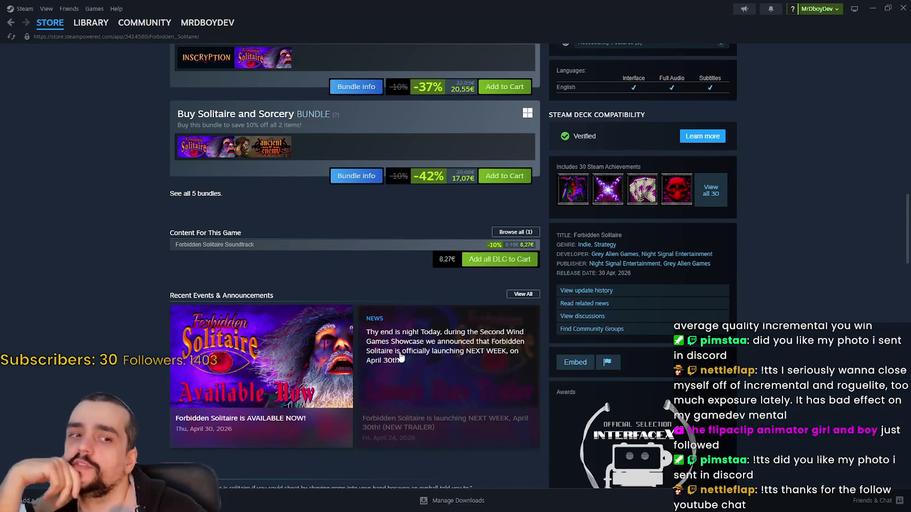
{"action": "scroll", "coordinate": [400, 356], "scroll_direction": "down", "scroll_amount": 2}
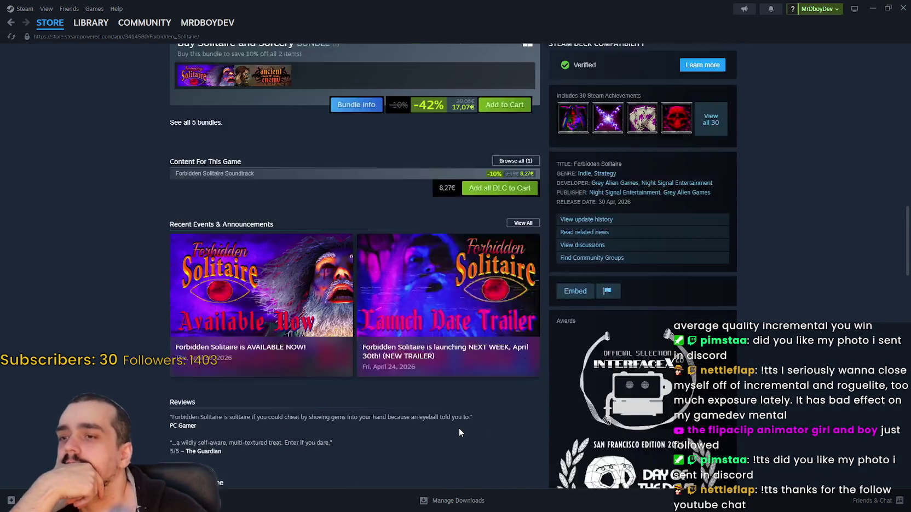
{"action": "scroll", "coordinate": [457, 424], "scroll_direction": "down", "scroll_amount": 7}
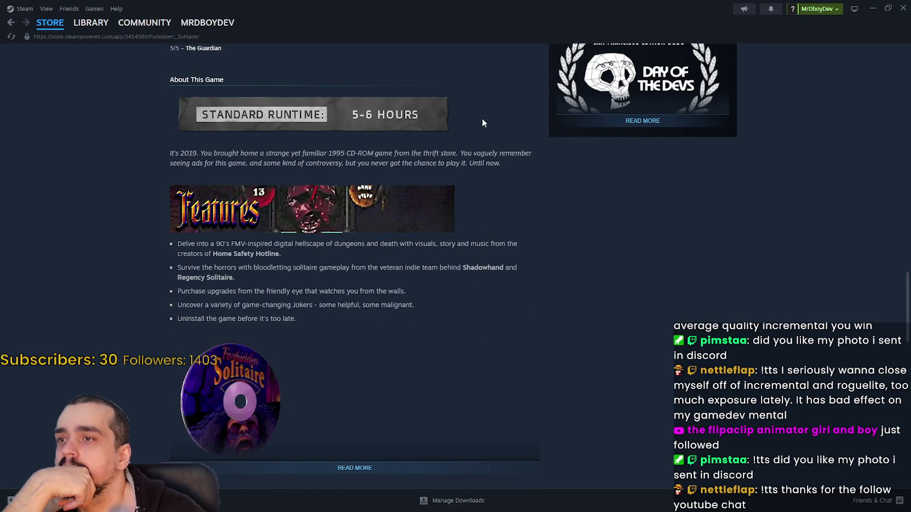
{"action": "left_click_drag", "start_coordinate": [170, 153], "coordinate": [403, 154]}
{"action": "left_click_drag", "start_coordinate": [296, 150], "coordinate": [227, 96]}
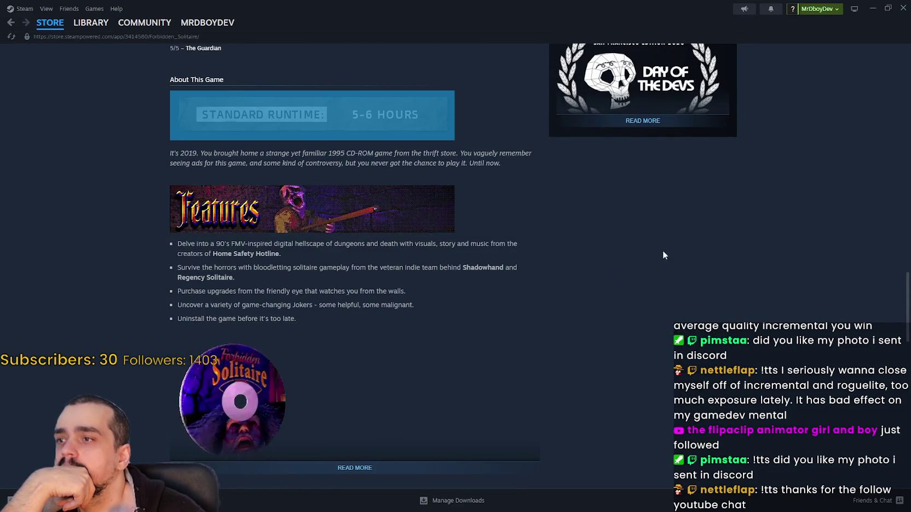
{"action": "left_click", "coordinate": [457, 459]}
{"action": "scroll", "coordinate": [464, 466], "scroll_direction": "down", "scroll_amount": 6}
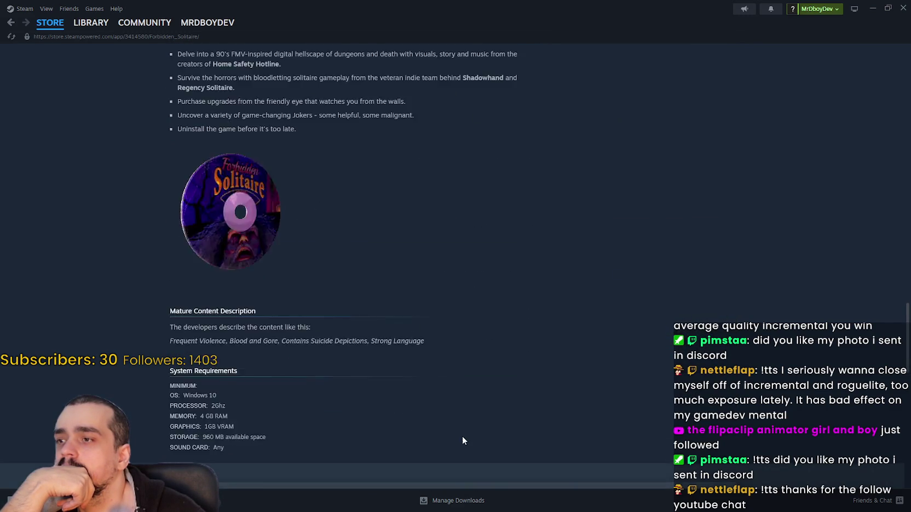
{"action": "scroll", "coordinate": [624, 329], "scroll_direction": "up", "scroll_amount": 4}
{"action": "scroll", "coordinate": [620, 339], "scroll_direction": "up", "scroll_amount": 20}
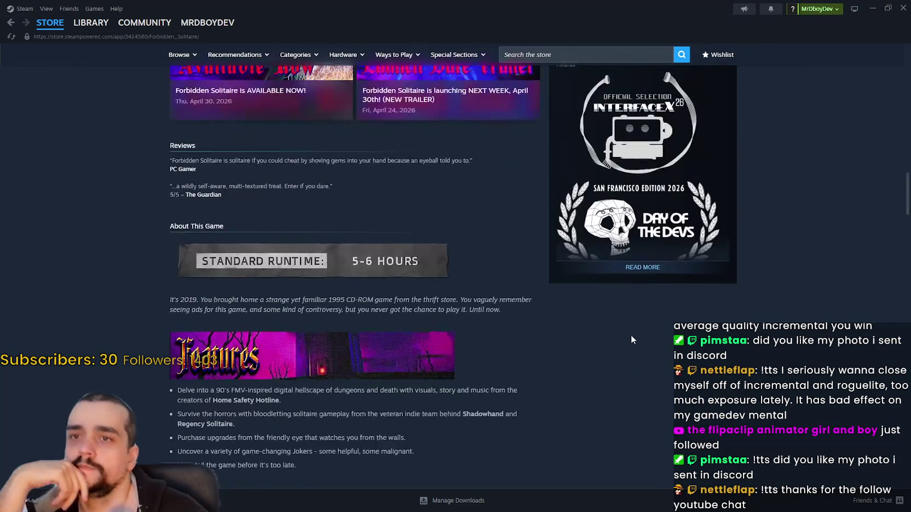
{"action": "scroll", "coordinate": [618, 340], "scroll_direction": "up", "scroll_amount": 8}
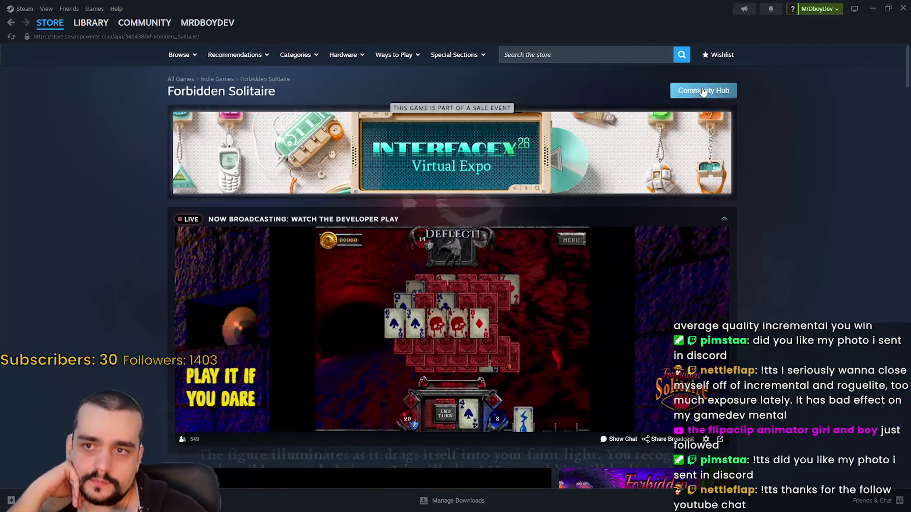
{"action": "left_click", "coordinate": [703, 92]}
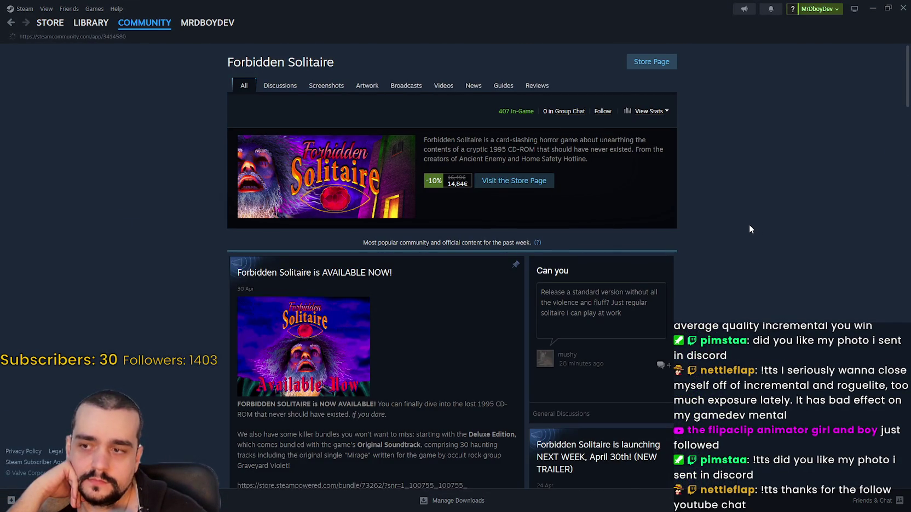
- Scroll through the Forbidden Solitaire community hub posts, then go back to New & Trending
{"action": "scroll", "coordinate": [748, 227], "scroll_direction": "down", "scroll_amount": 7}
{"action": "scroll", "coordinate": [740, 220], "scroll_direction": "down", "scroll_amount": 3}
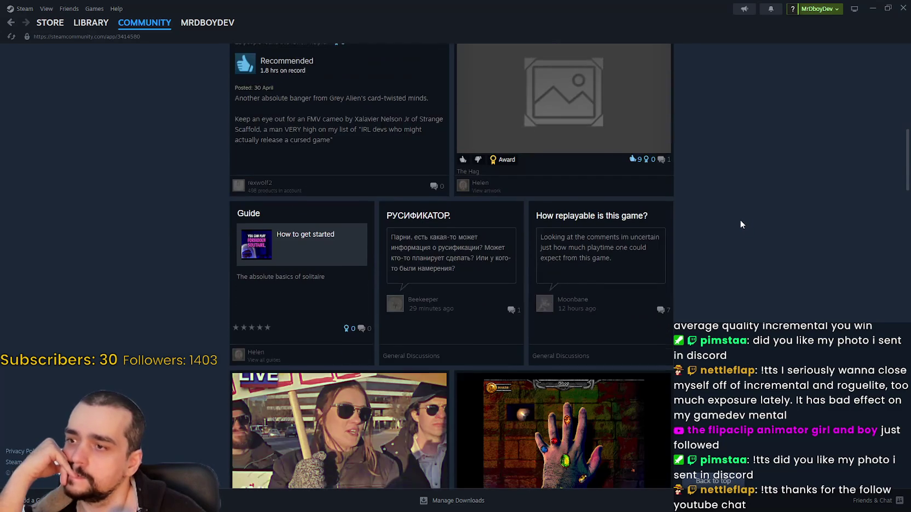
{"action": "scroll", "coordinate": [737, 218], "scroll_direction": "down", "scroll_amount": 3}
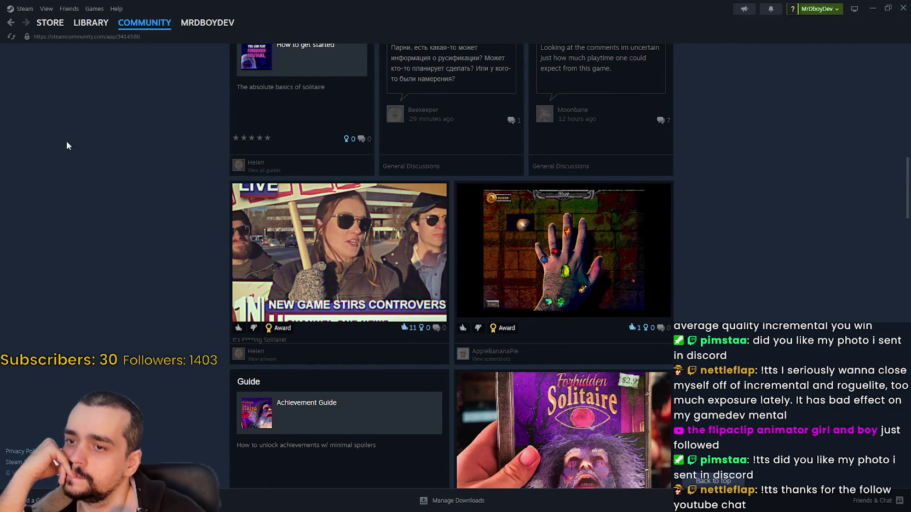
{"action": "scroll", "coordinate": [74, 157], "scroll_direction": "down", "scroll_amount": 6}
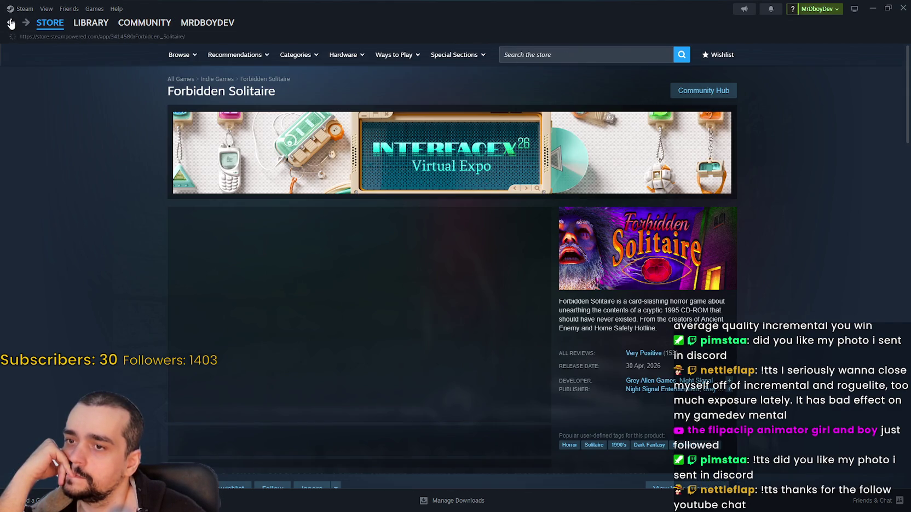
{"action": "left_click", "coordinate": [11, 24]}
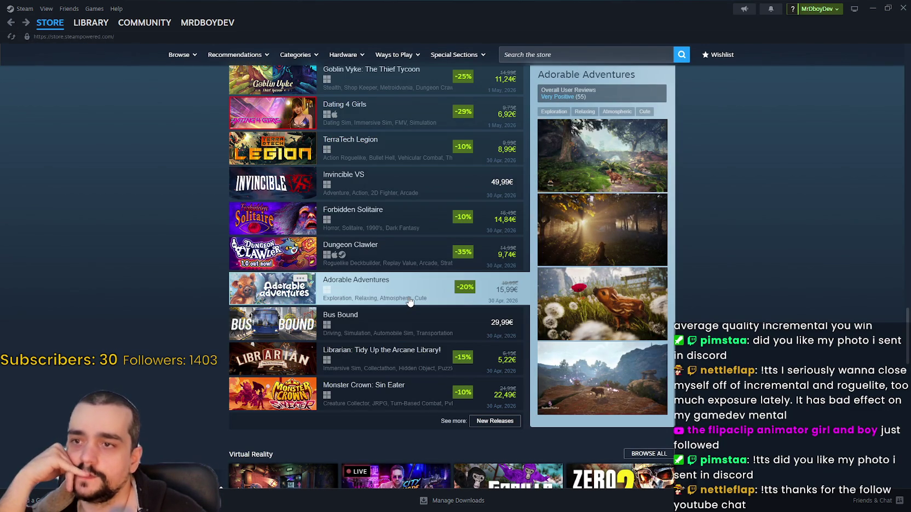
- Open Adorable Adventures, skip its trailer to 0:38, pause near the end, then switch to Discord
{"action": "left_click", "coordinate": [409, 300]}
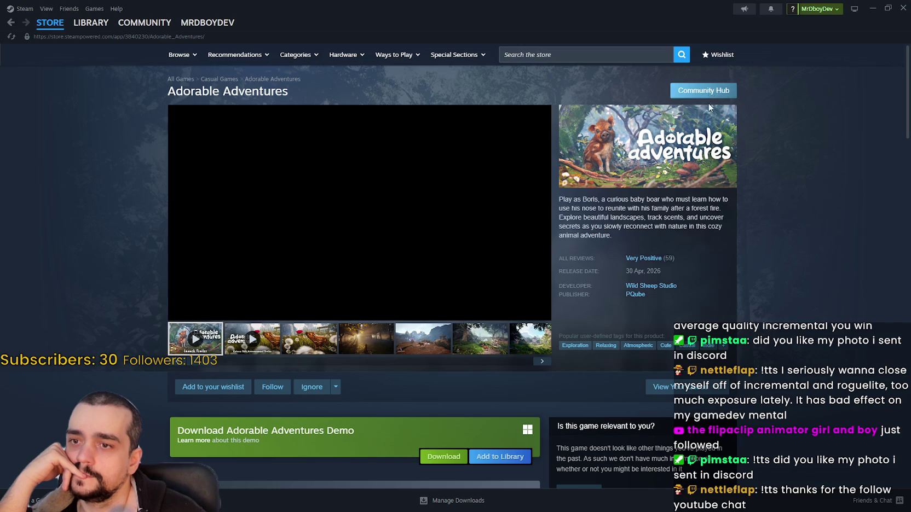
{"action": "scroll", "coordinate": [307, 365], "scroll_direction": "down", "scroll_amount": 4}
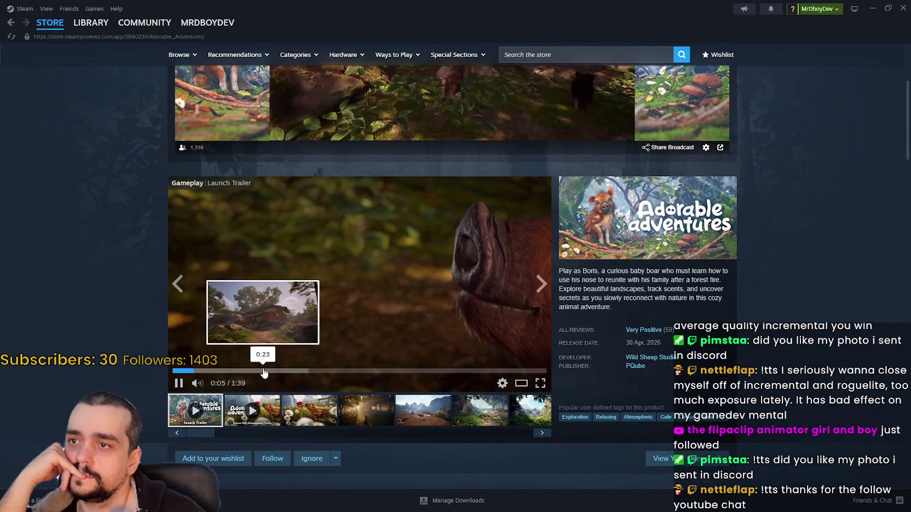
{"action": "left_click", "coordinate": [264, 372]}
{"action": "left_click", "coordinate": [320, 370]}
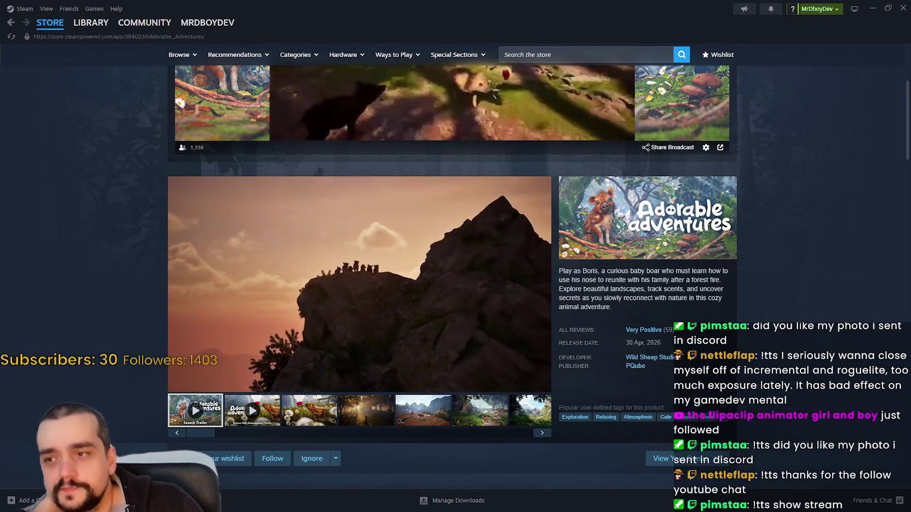
{"action": "left_click", "coordinate": [464, 277]}
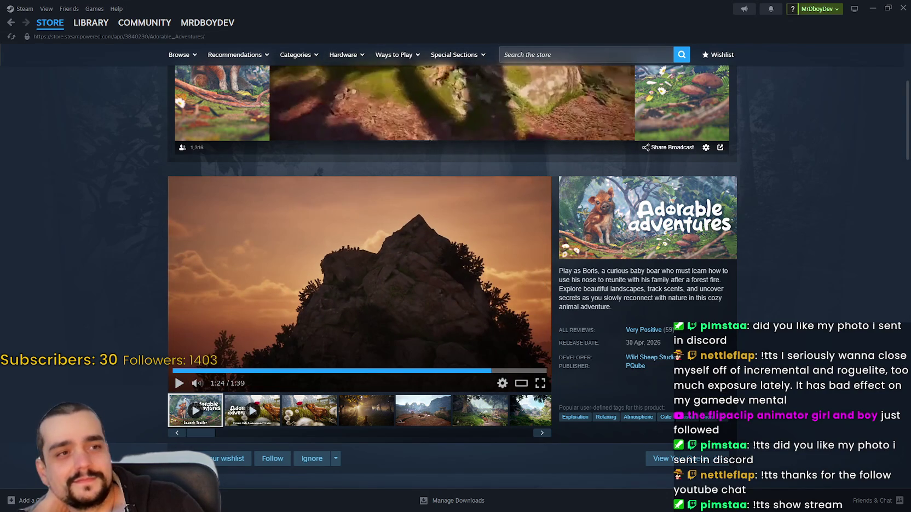
{"action": "key", "text": "alt+Tab"}
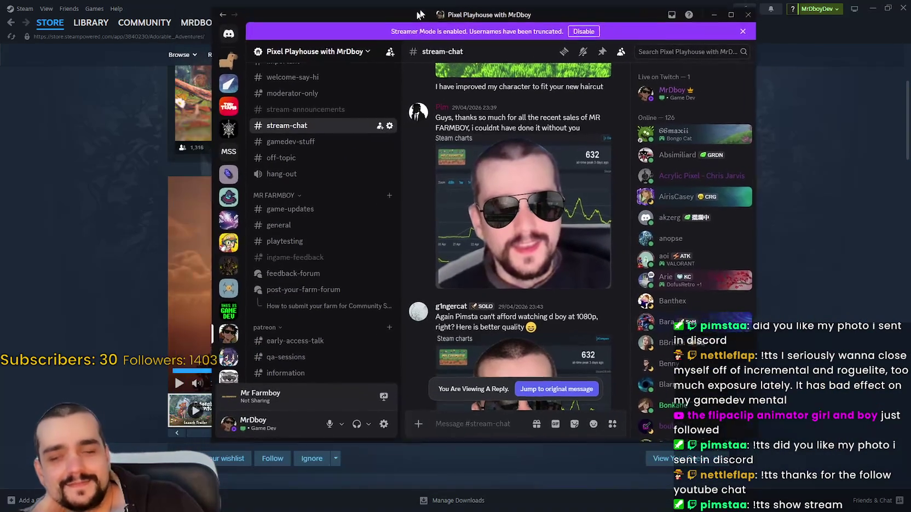
{"action": "left_click", "coordinate": [519, 217]}
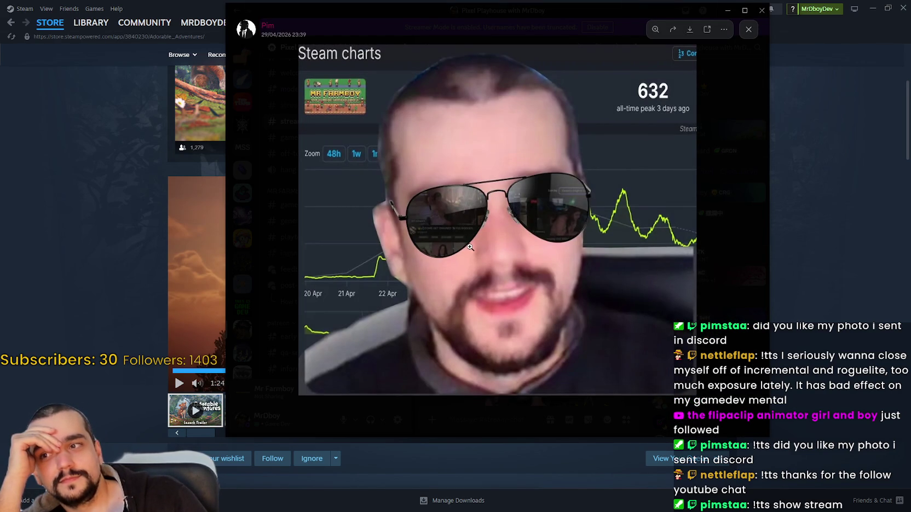
{"action": "left_click", "coordinate": [470, 247]}
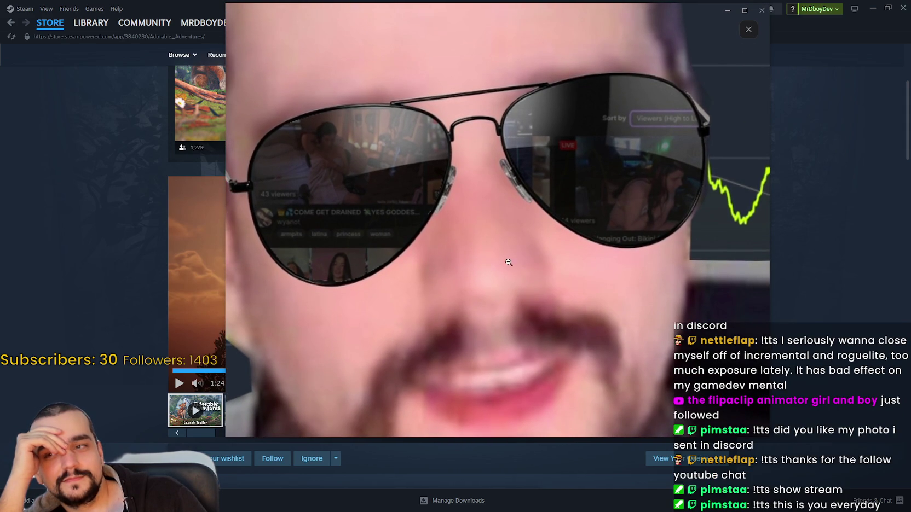
{"action": "left_click", "coordinate": [509, 262]}
{"action": "left_click", "coordinate": [733, 182]}
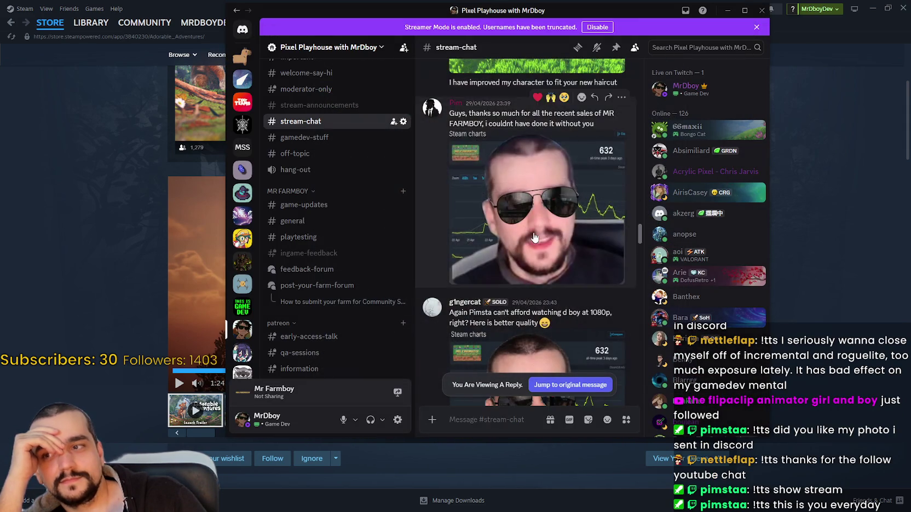
{"action": "scroll", "coordinate": [529, 237], "scroll_direction": "down", "scroll_amount": 2}
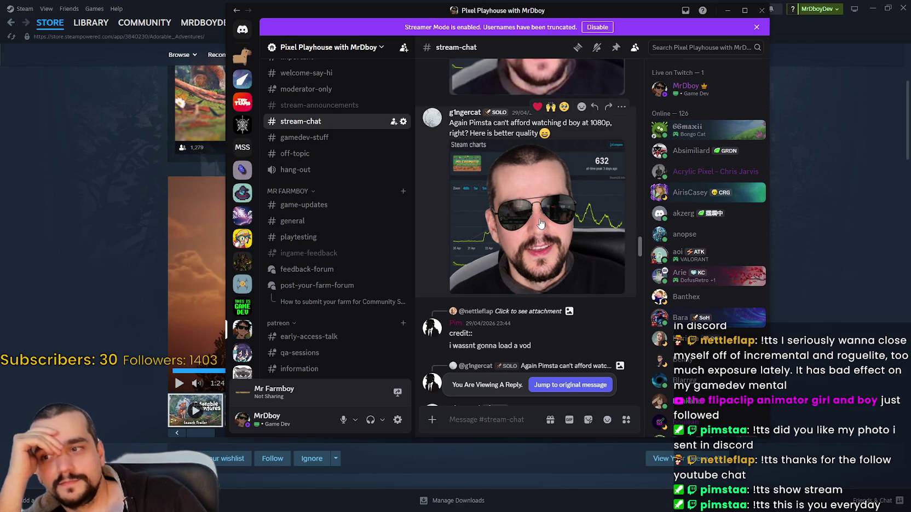
{"action": "key", "text": "super+Down"}
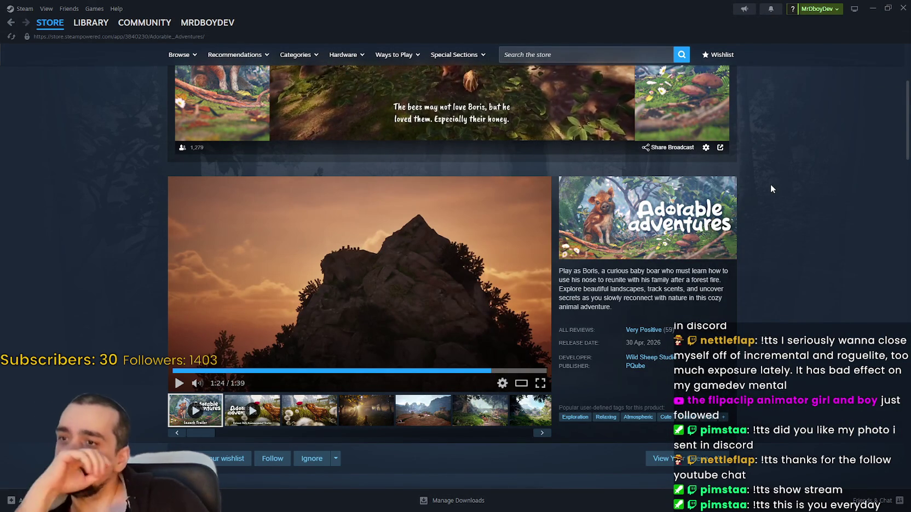
- Show the third Adorable Adventures screenshot, scroll the purchase section, then open Community Hub
{"action": "scroll", "coordinate": [741, 328], "scroll_direction": "up", "scroll_amount": 3}
{"action": "scroll", "coordinate": [712, 274], "scroll_direction": "up", "scroll_amount": 1}
{"action": "scroll", "coordinate": [733, 188], "scroll_direction": "down", "scroll_amount": 5}
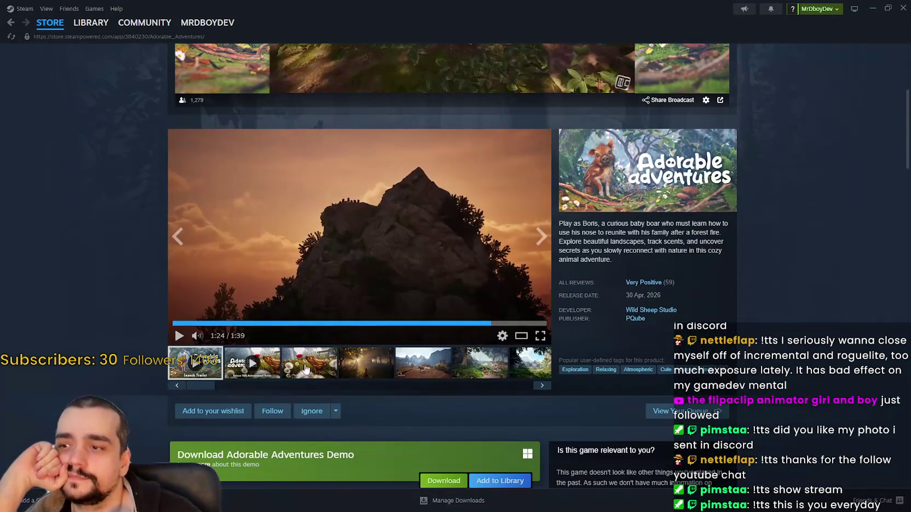
{"action": "left_click", "coordinate": [306, 370]}
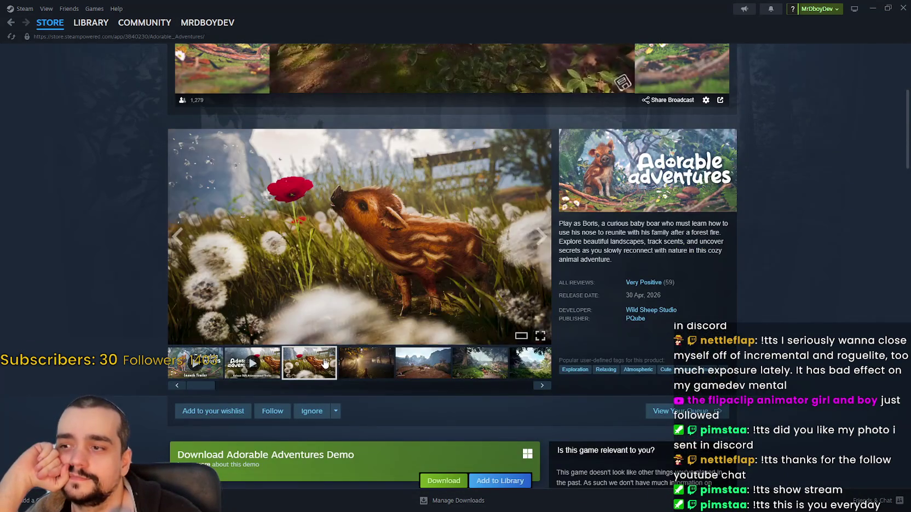
{"action": "scroll", "coordinate": [317, 349], "scroll_direction": "down", "scroll_amount": 6}
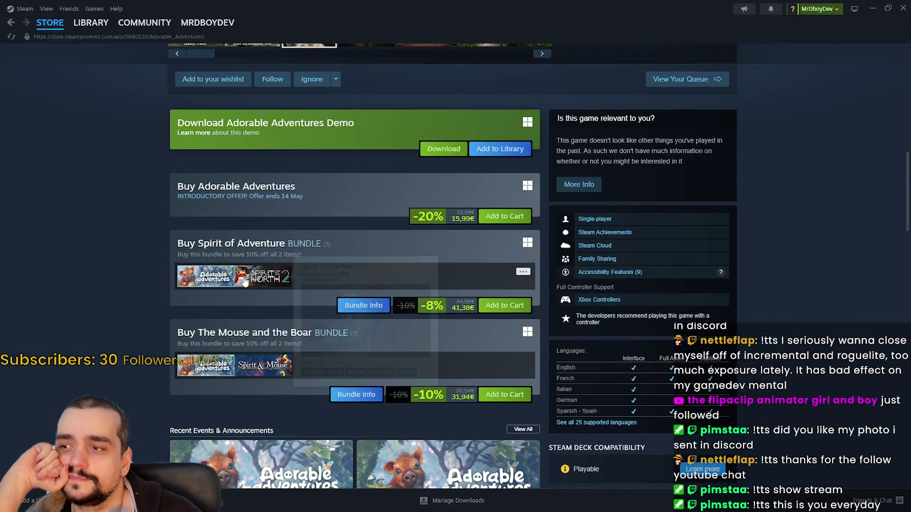
{"action": "mouse_move", "coordinate": [245, 282]}
{"action": "scroll", "coordinate": [161, 265], "scroll_direction": "down", "scroll_amount": 3}
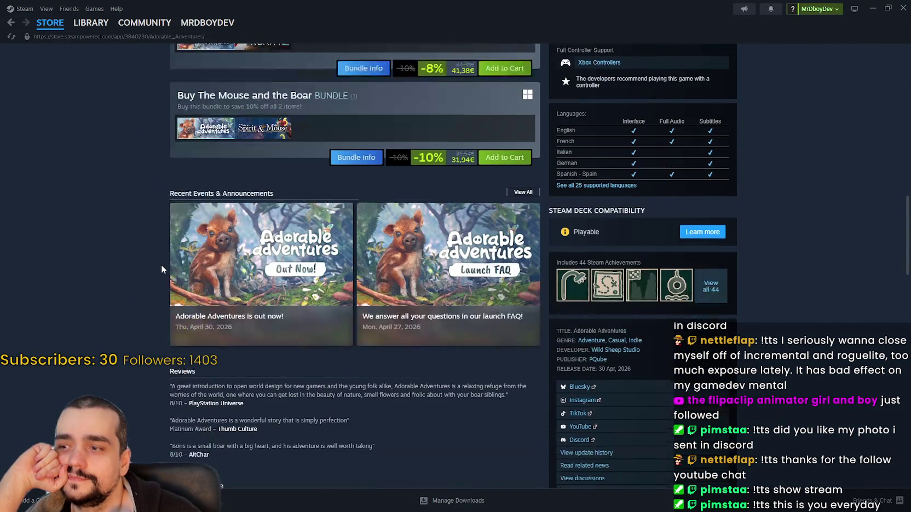
{"action": "scroll", "coordinate": [164, 263], "scroll_direction": "up", "scroll_amount": 10}
{"action": "scroll", "coordinate": [167, 260], "scroll_direction": "up", "scroll_amount": 3}
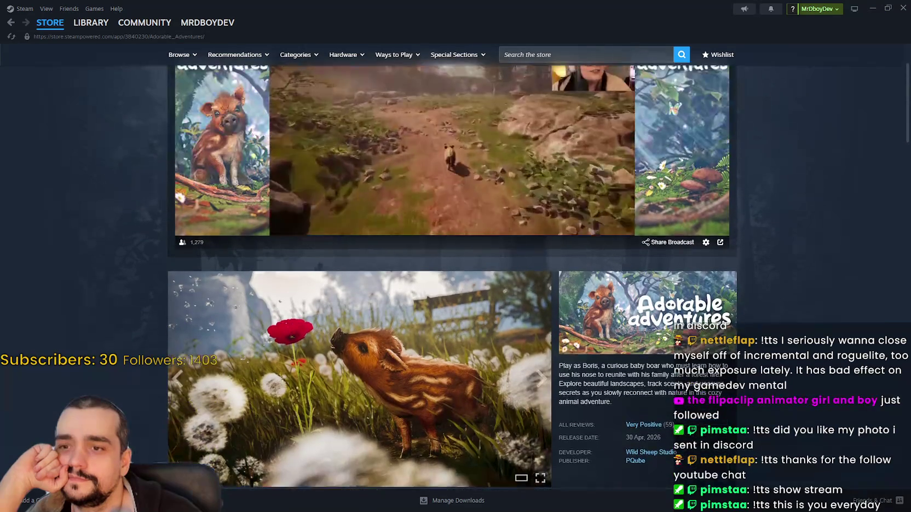
{"action": "scroll", "coordinate": [754, 244], "scroll_direction": "down", "scroll_amount": 3}
{"action": "scroll", "coordinate": [750, 236], "scroll_direction": "up", "scroll_amount": 3}
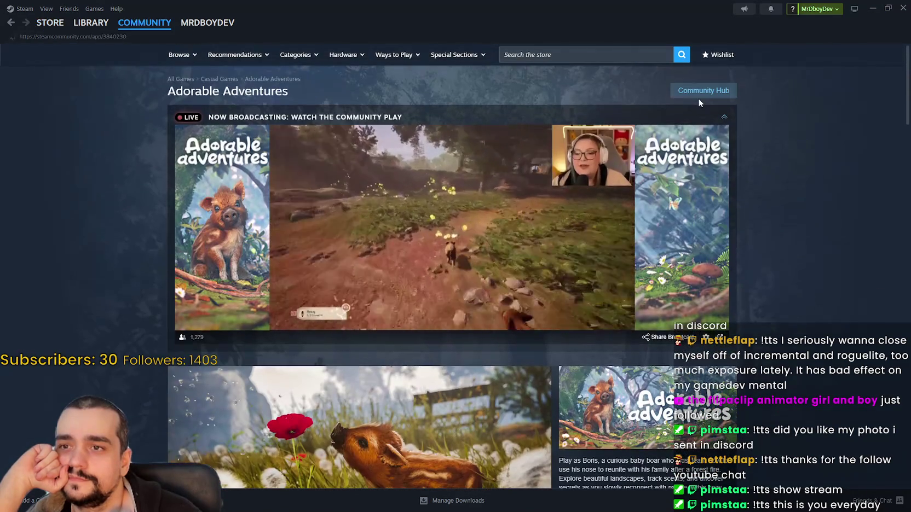
{"action": "left_click", "coordinate": [697, 97]}
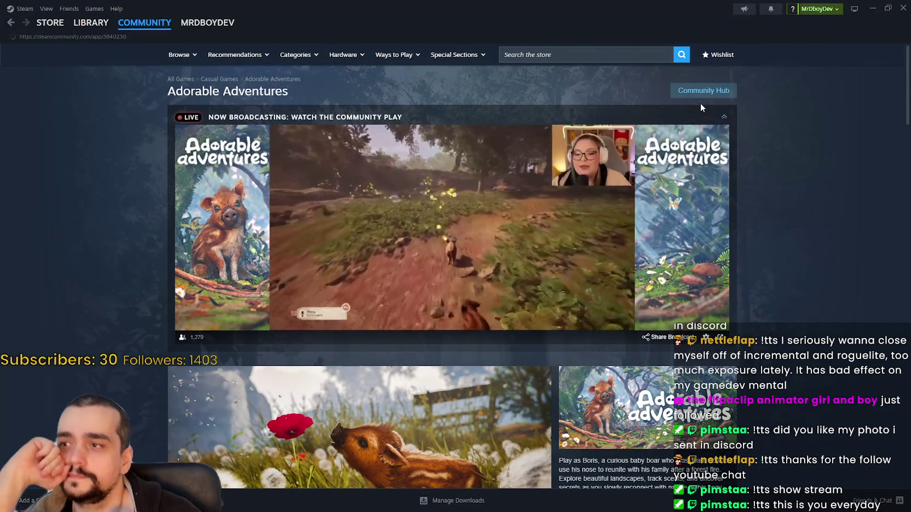
- Scroll the Adorable Adventures community hub posts and artwork, then go back to New & Trending
{"action": "scroll", "coordinate": [766, 222], "scroll_direction": "down", "scroll_amount": 1}
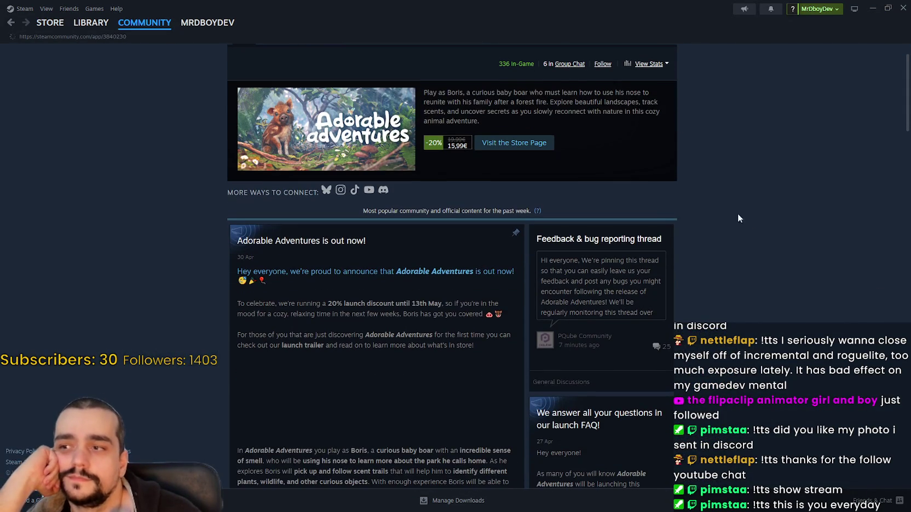
{"action": "scroll", "coordinate": [717, 189], "scroll_direction": "down", "scroll_amount": 15}
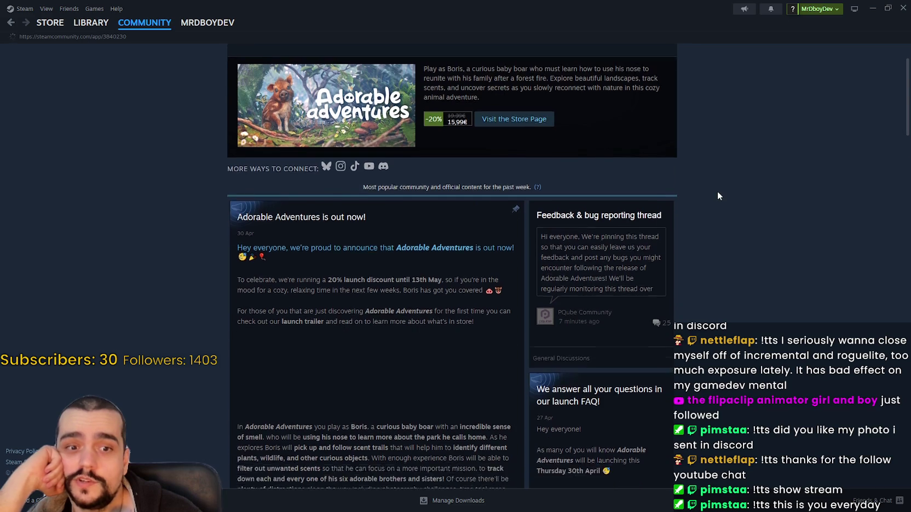
{"action": "scroll", "coordinate": [704, 174], "scroll_direction": "down", "scroll_amount": 4}
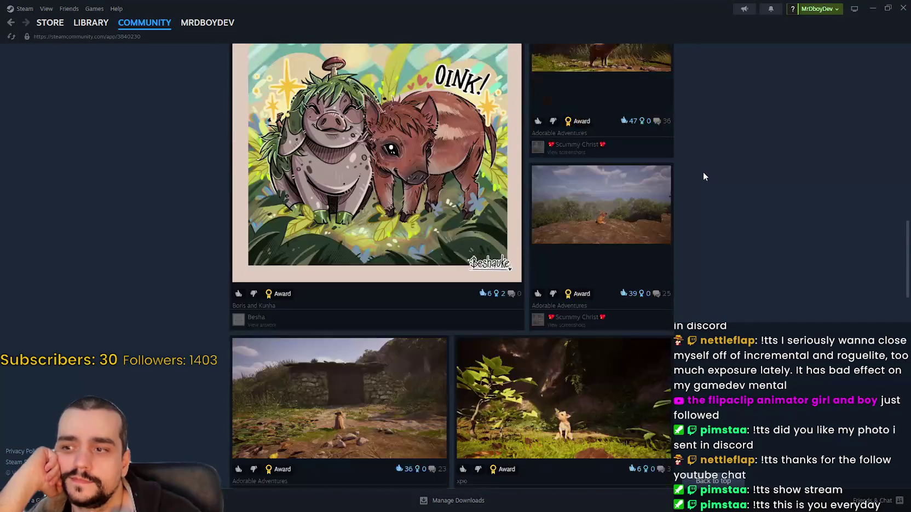
{"action": "left_click", "coordinate": [9, 25]}
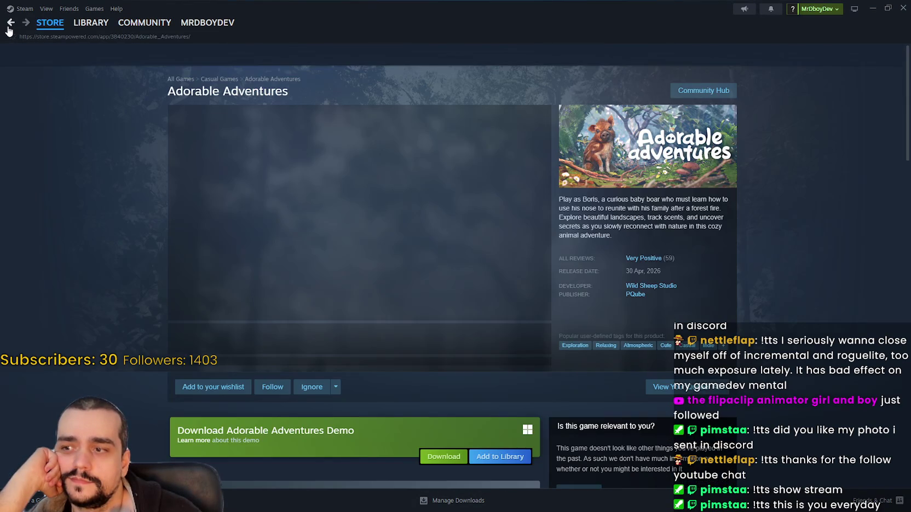
{"action": "left_click", "coordinate": [8, 26]}
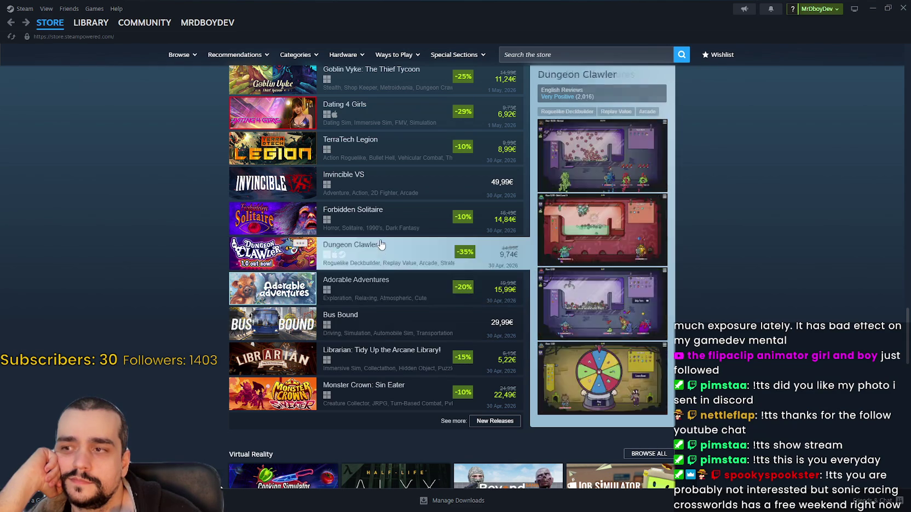
- Scroll back up to the store front's New & Trending releases
{"action": "scroll", "coordinate": [400, 264], "scroll_direction": "up", "scroll_amount": 3}
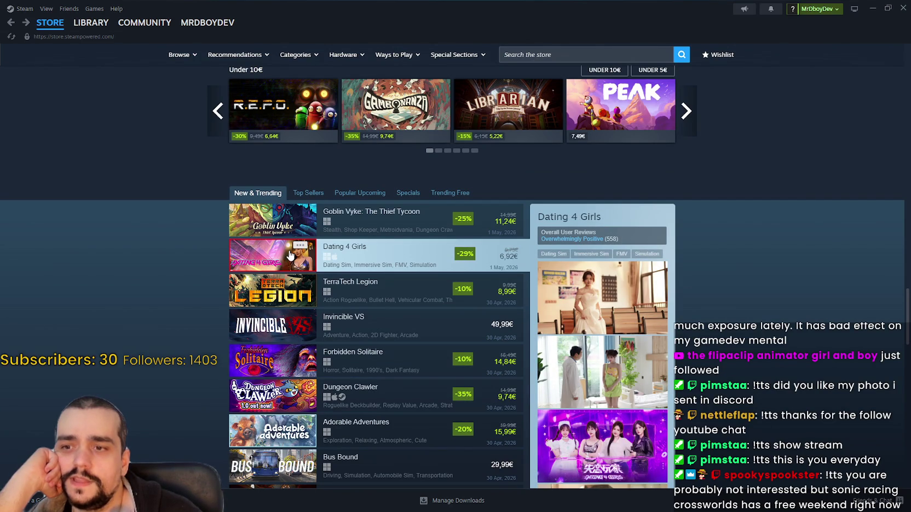
- Open the Dating 4 Girls store page and view its third through fifth screenshots
{"action": "left_click", "coordinate": [424, 252]}
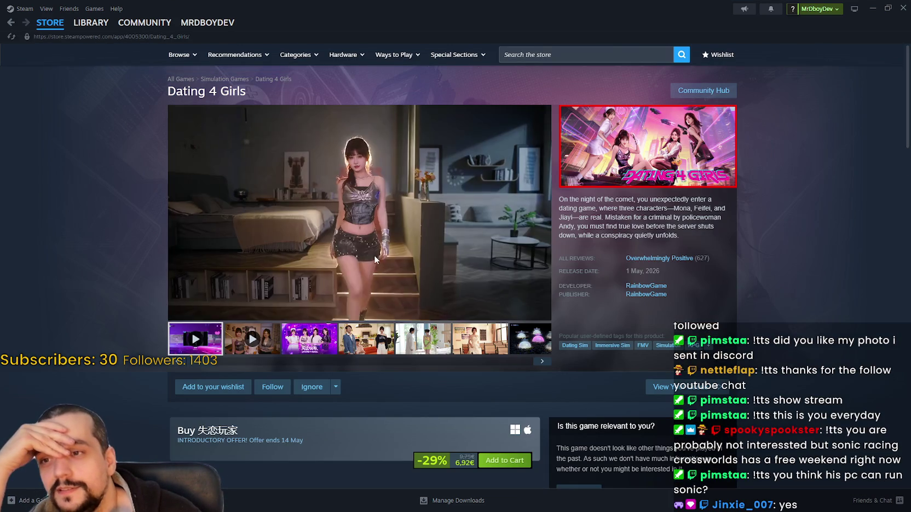
{"action": "scroll", "coordinate": [343, 347], "scroll_direction": "down", "scroll_amount": 4}
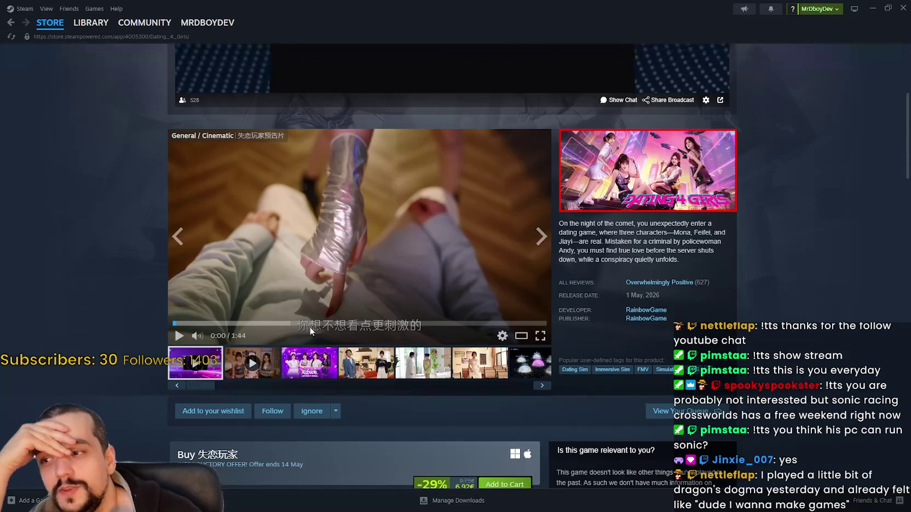
{"action": "left_click", "coordinate": [335, 363]}
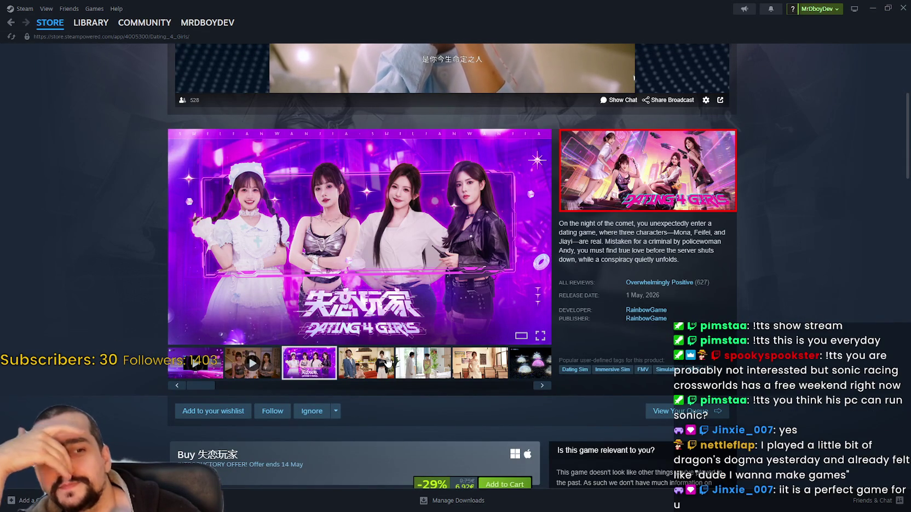
{"action": "left_click", "coordinate": [387, 361]}
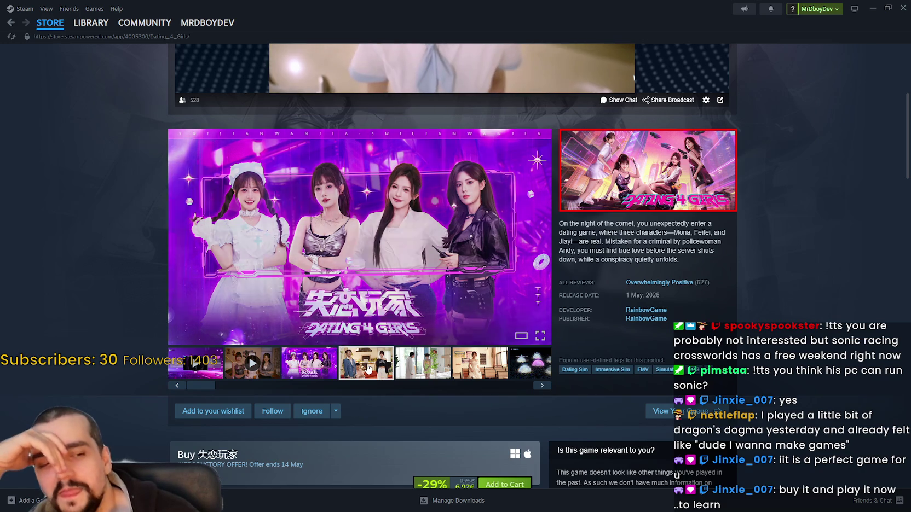
{"action": "left_click", "coordinate": [406, 376]}
{"action": "scroll", "coordinate": [405, 375], "scroll_direction": "down", "scroll_amount": 4}
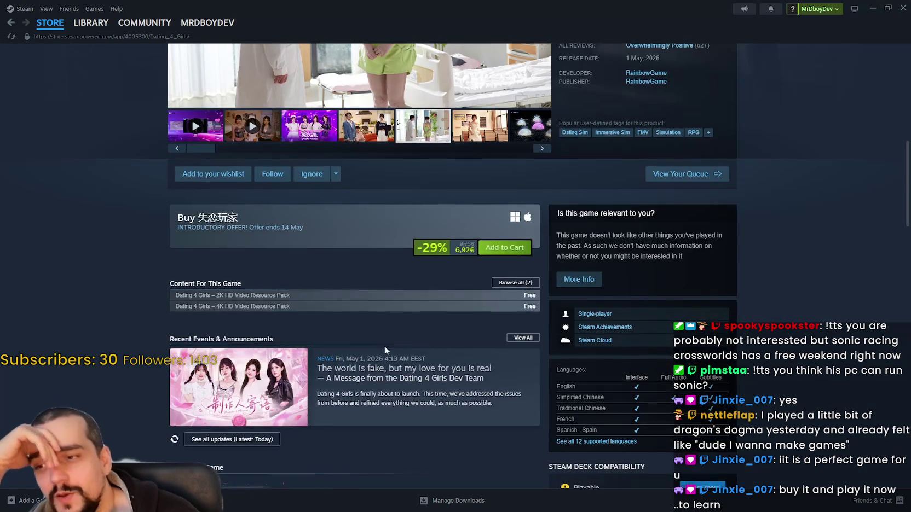
{"action": "scroll", "coordinate": [384, 346], "scroll_direction": "up", "scroll_amount": 6}
- Collapse the live developer broadcast at the top of the page
{"action": "mouse_move", "coordinate": [640, 383]}
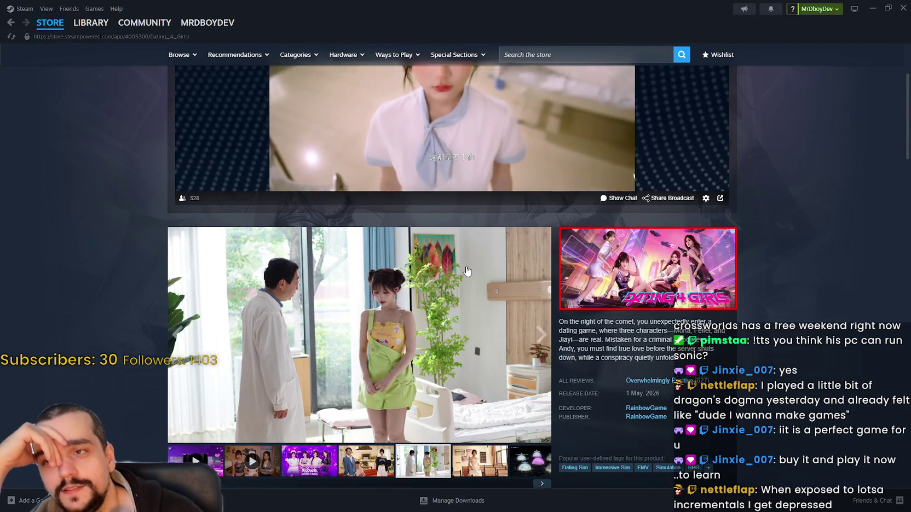
{"action": "scroll", "coordinate": [769, 121], "scroll_direction": "up", "scroll_amount": 3}
{"action": "left_click", "coordinate": [725, 117]}
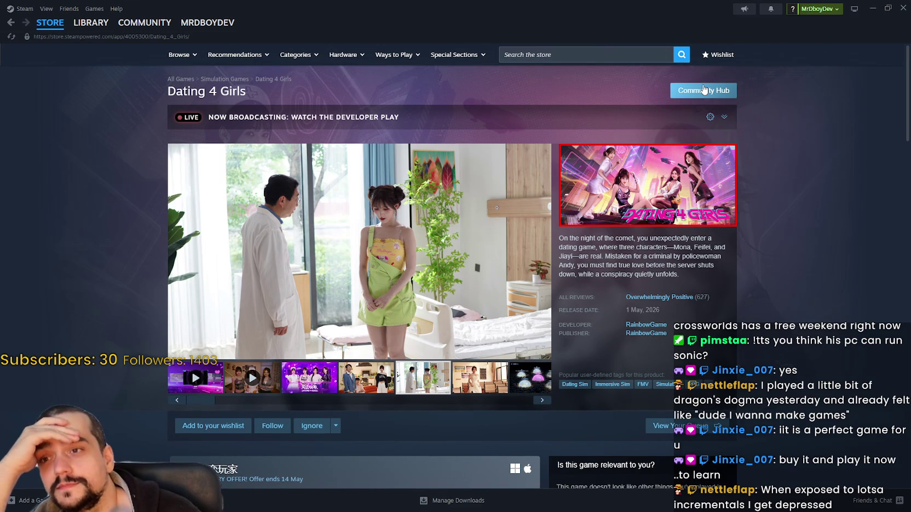
- Visit the community hub, back out past the mature-content warning, and start a store search
{"action": "left_click", "coordinate": [700, 91]}
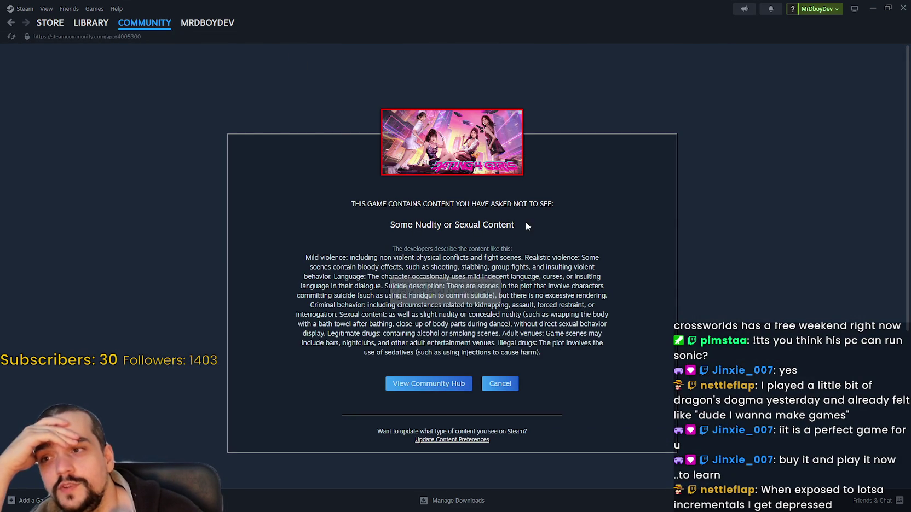
{"action": "left_click", "coordinate": [10, 27]}
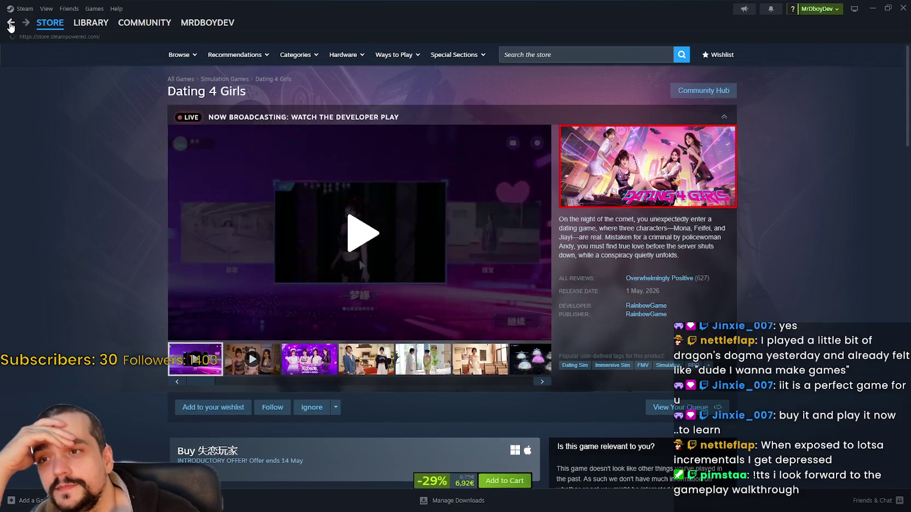
{"action": "left_click", "coordinate": [10, 27]}
{"action": "scroll", "coordinate": [580, 291], "scroll_direction": "up", "scroll_amount": 4}
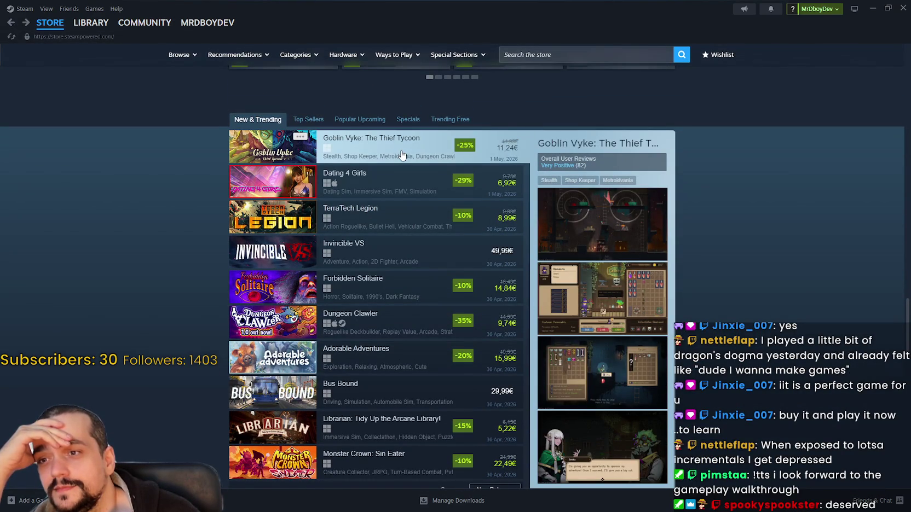
{"action": "left_click", "coordinate": [572, 55]}
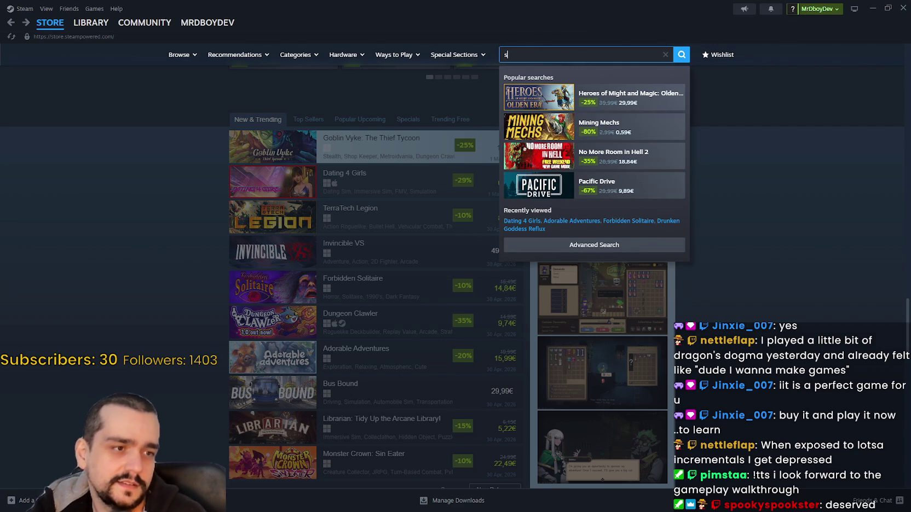
- Search the store for 'sonic racing' and open the Sonic Racing: CrossWorlds result
{"action": "type", "text": "onic c"}
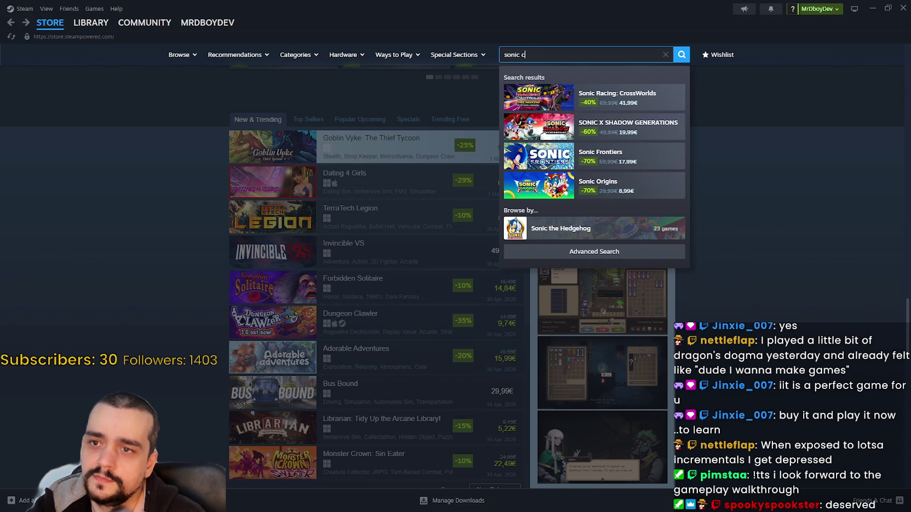
{"action": "type", "text": "ros"}
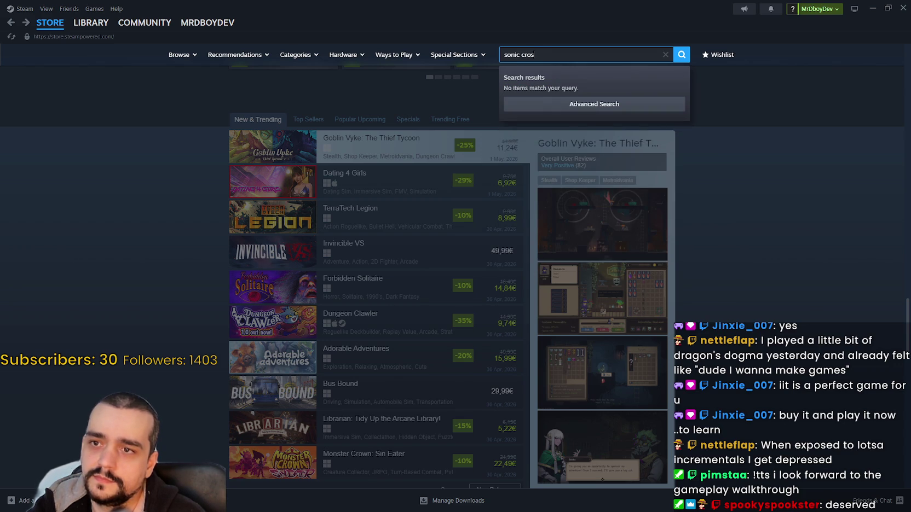
{"action": "key", "text": "BackSpace"}
{"action": "key", "text": "BackSpace"}
{"action": "key", "text": "BackSpace"}
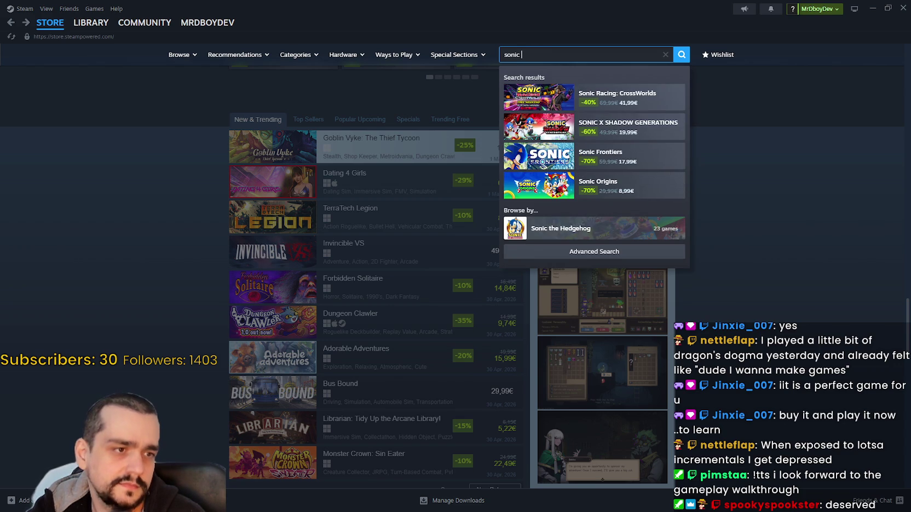
{"action": "type", "text": "racng"}
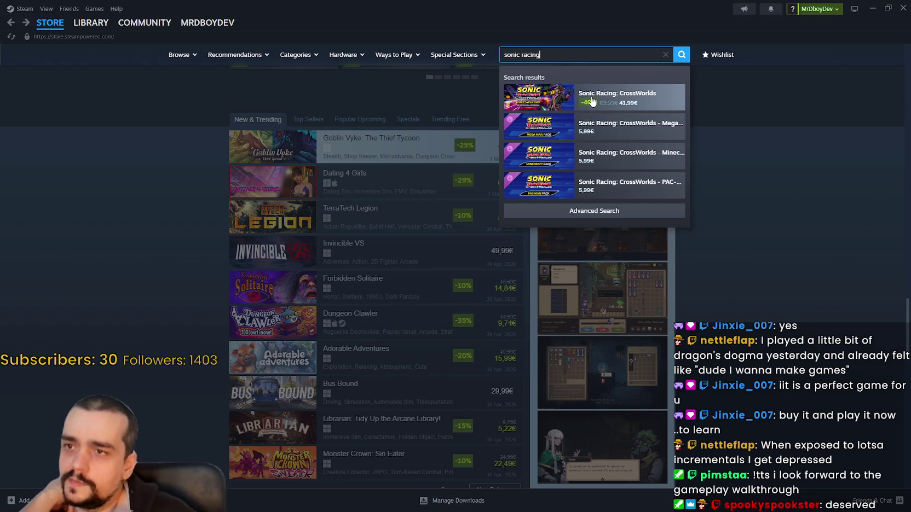
{"action": "left_click", "coordinate": [630, 99]}
- Scroll through the CrossWorlds store page's demo, free weekend and purchase editions
{"action": "scroll", "coordinate": [454, 379], "scroll_direction": "down", "scroll_amount": 5}
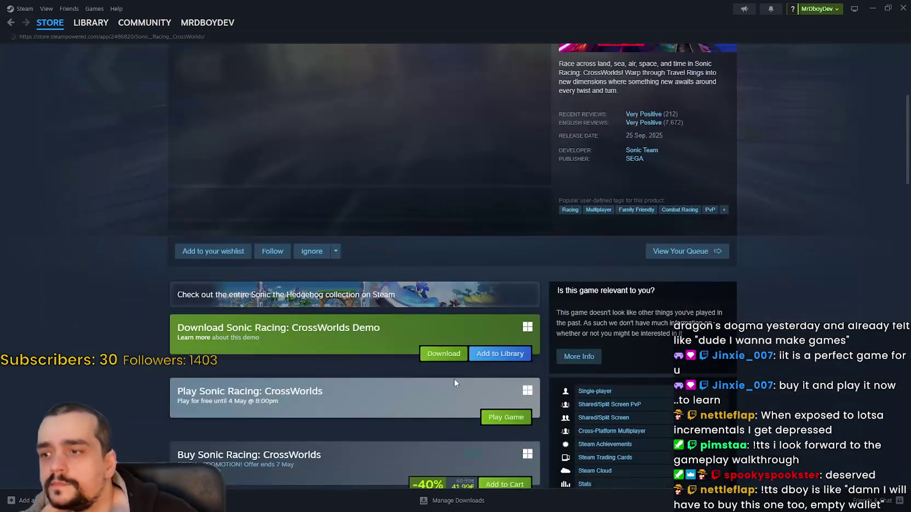
{"action": "scroll", "coordinate": [432, 351], "scroll_direction": "up", "scroll_amount": 3}
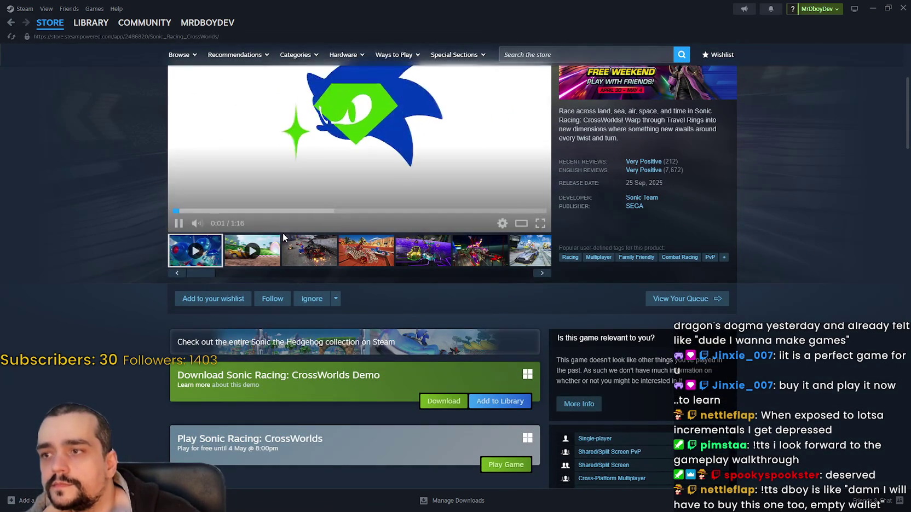
{"action": "scroll", "coordinate": [416, 305], "scroll_direction": "up", "scroll_amount": 1}
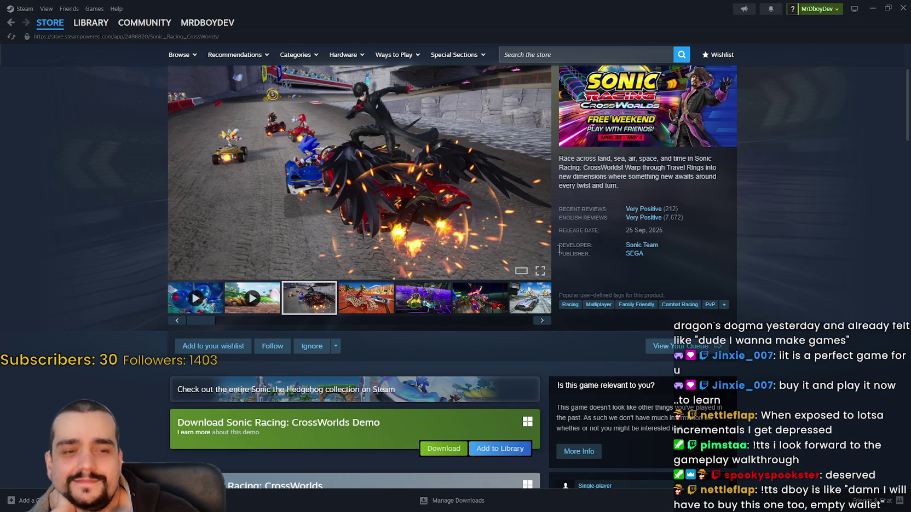
{"action": "scroll", "coordinate": [390, 344], "scroll_direction": "down", "scroll_amount": 3}
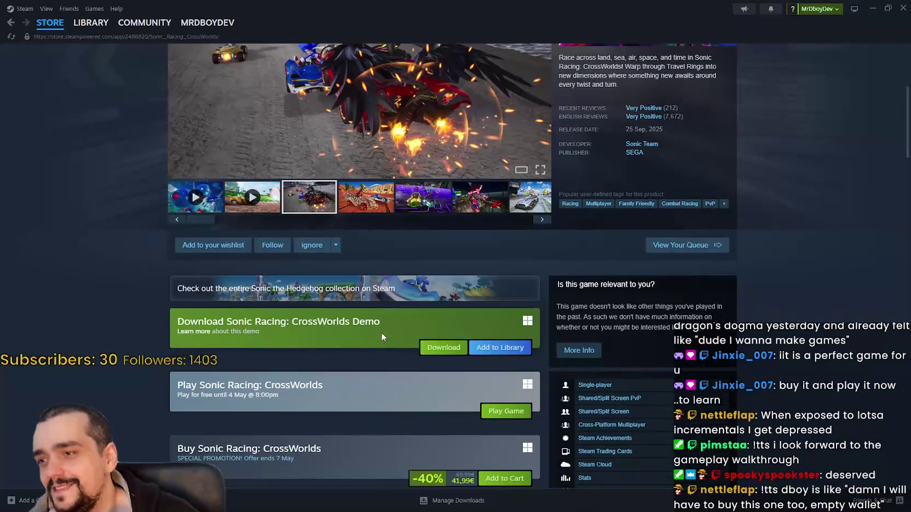
{"action": "scroll", "coordinate": [377, 342], "scroll_direction": "down", "scroll_amount": 2}
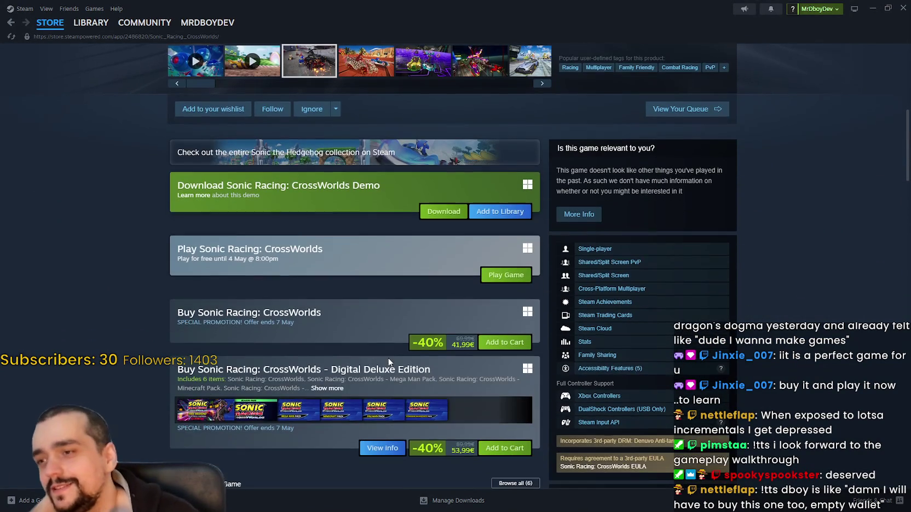
{"action": "scroll", "coordinate": [269, 272], "scroll_direction": "down", "scroll_amount": 8}
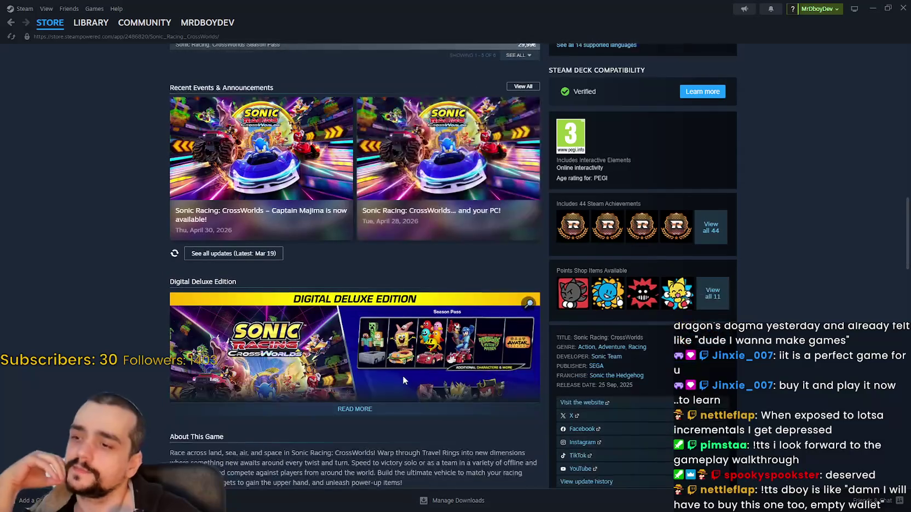
{"action": "scroll", "coordinate": [402, 376], "scroll_direction": "up", "scroll_amount": 12}
{"action": "scroll", "coordinate": [407, 366], "scroll_direction": "up", "scroll_amount": 5}
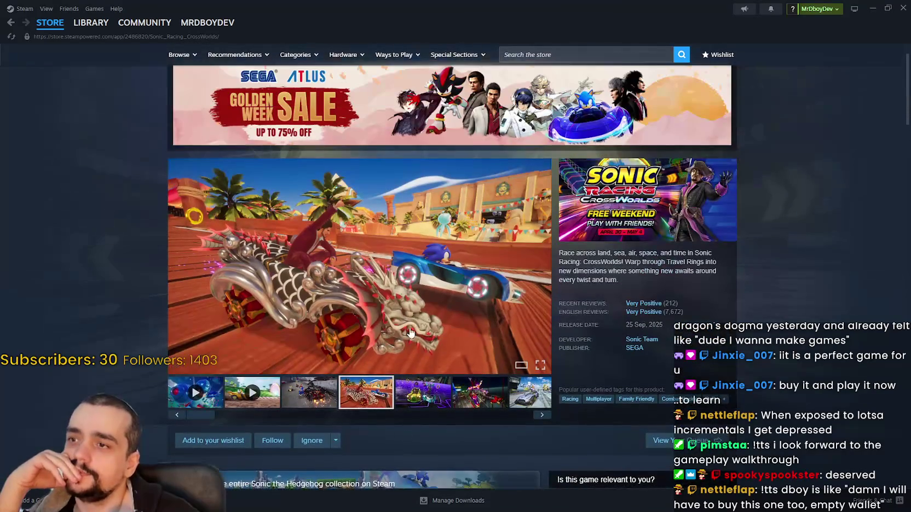
{"action": "scroll", "coordinate": [716, 144], "scroll_direction": "up", "scroll_amount": 1}
- Open the CrossWorlds community hub and its Captain Majima news post
{"action": "left_click", "coordinate": [719, 97]}
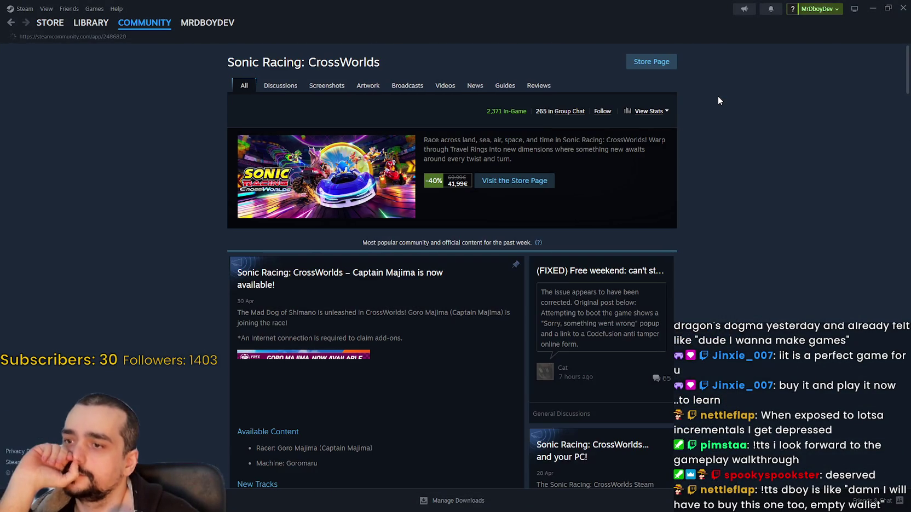
{"action": "scroll", "coordinate": [735, 245], "scroll_direction": "down", "scroll_amount": 1}
{"action": "scroll", "coordinate": [735, 250], "scroll_direction": "down", "scroll_amount": 3}
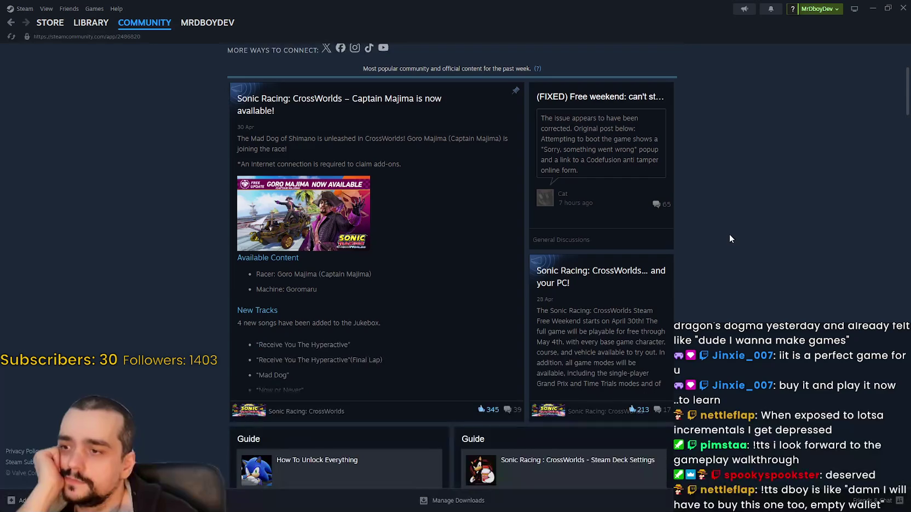
{"action": "left_click", "coordinate": [624, 265]}
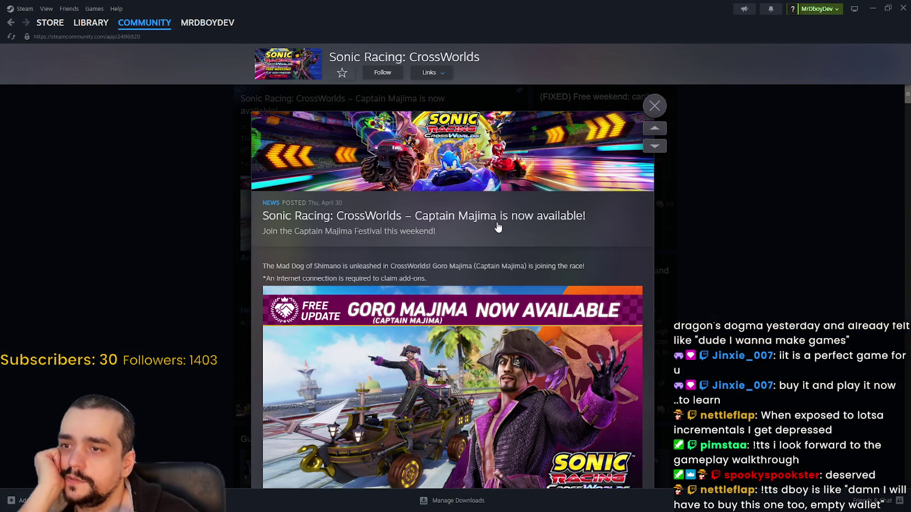
- Read through the news post, close it, and head back to the store page
{"action": "scroll", "coordinate": [497, 227], "scroll_direction": "down", "scroll_amount": 15}
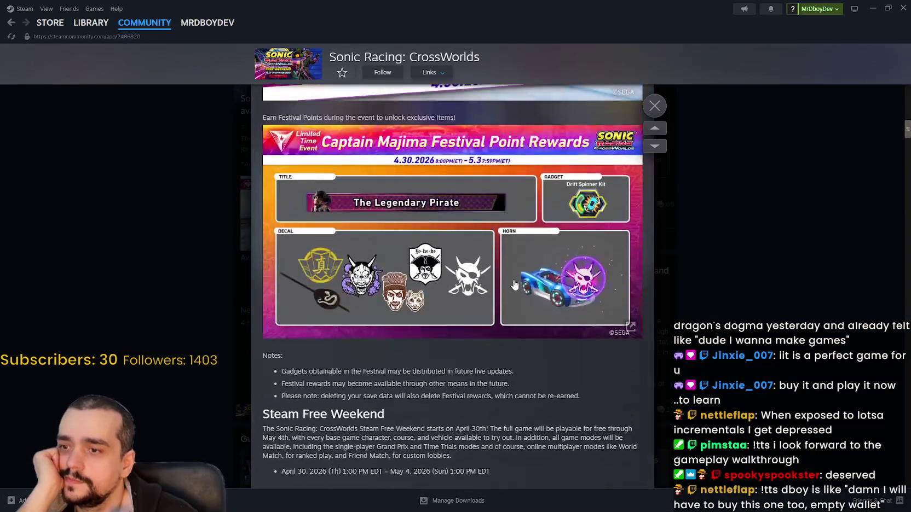
{"action": "scroll", "coordinate": [514, 284], "scroll_direction": "down", "scroll_amount": 20}
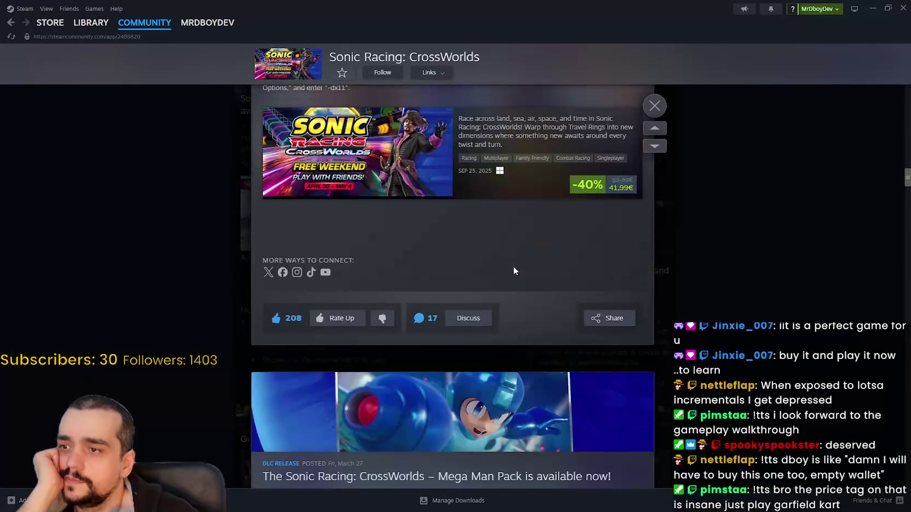
{"action": "scroll", "coordinate": [513, 270], "scroll_direction": "down", "scroll_amount": 8}
{"action": "left_click", "coordinate": [655, 106]}
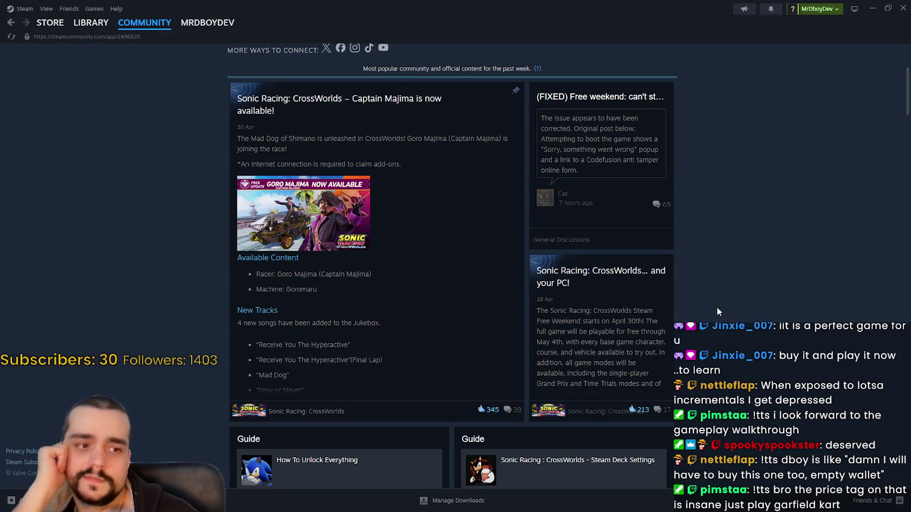
{"action": "scroll", "coordinate": [710, 304], "scroll_direction": "up", "scroll_amount": 3}
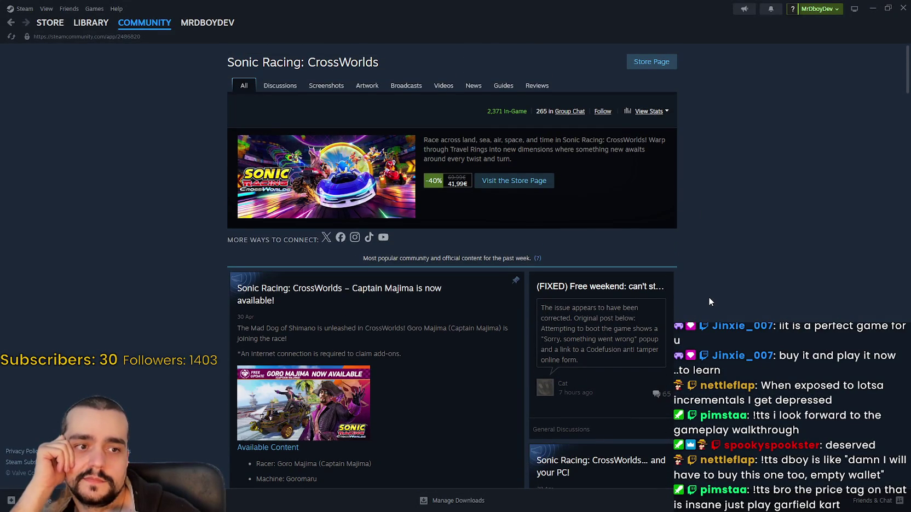
{"action": "mouse_move", "coordinate": [53, 26]}
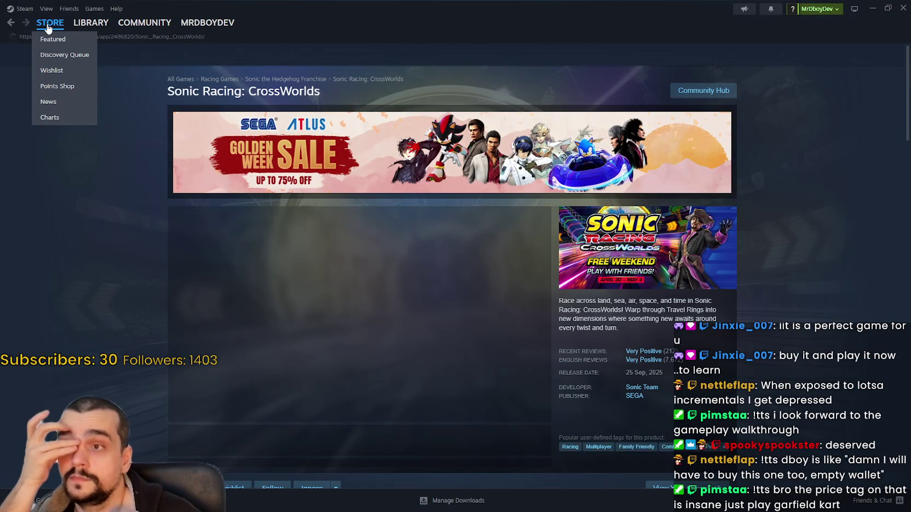
- Search the store for 'garfield' and open Garfield Kart - Furious Racing
{"action": "left_click", "coordinate": [602, 54]}
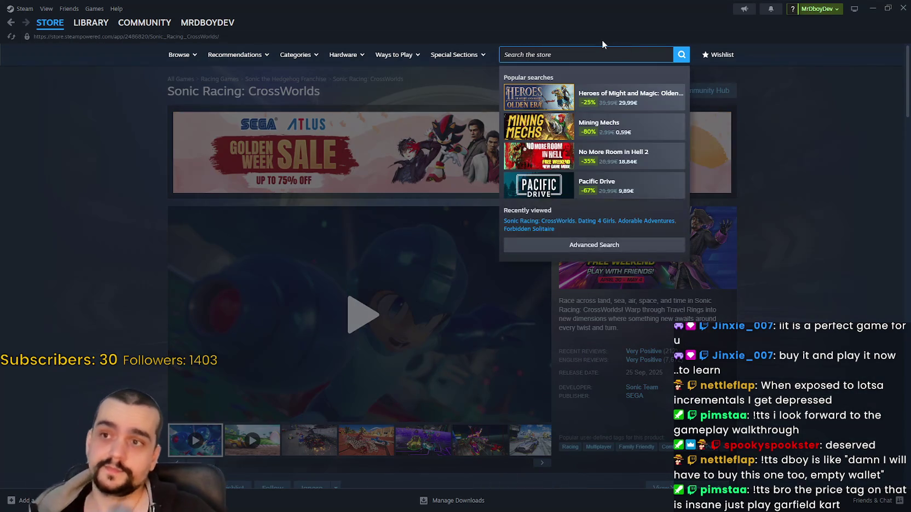
{"action": "type", "text": "garl"}
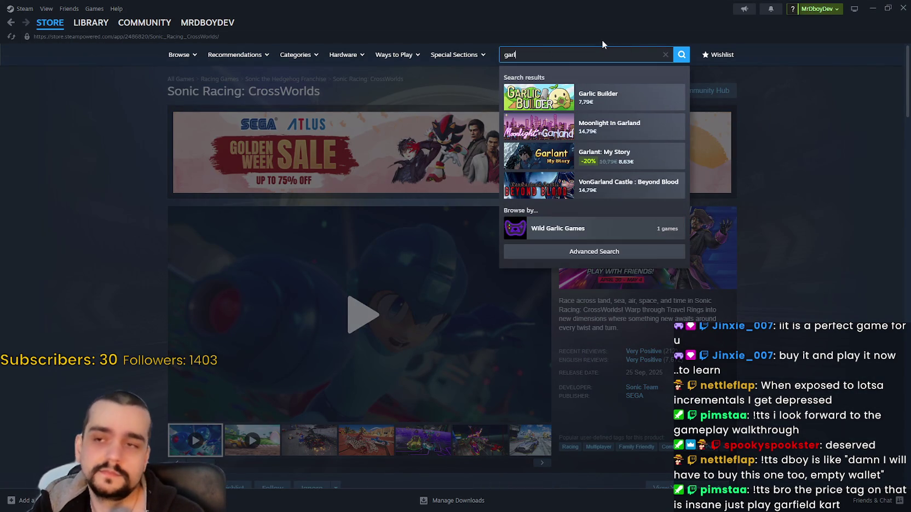
{"action": "type", "text": "fi"}
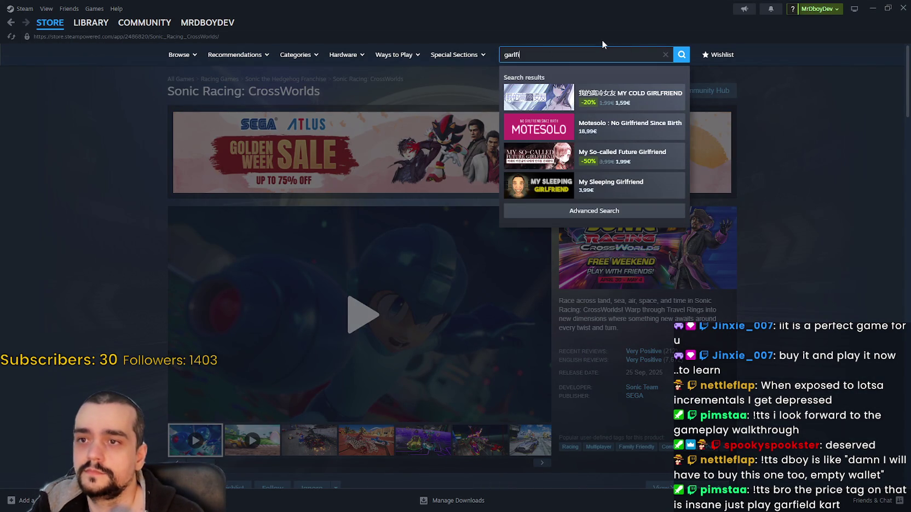
{"action": "key", "text": "BackSpace"}
{"action": "key", "text": "BackSpace"}
{"action": "key", "text": "BackSpace"}
{"action": "type", "text": "field"}
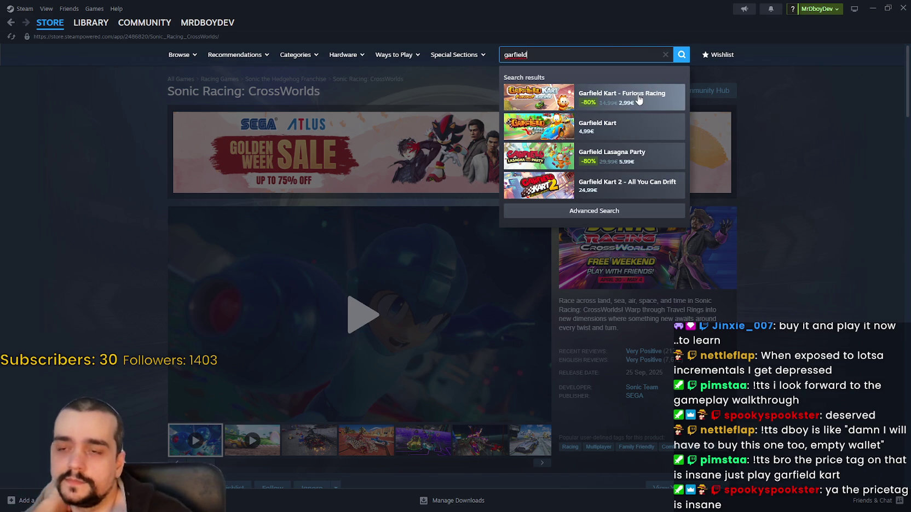
{"action": "left_click", "coordinate": [637, 96]}
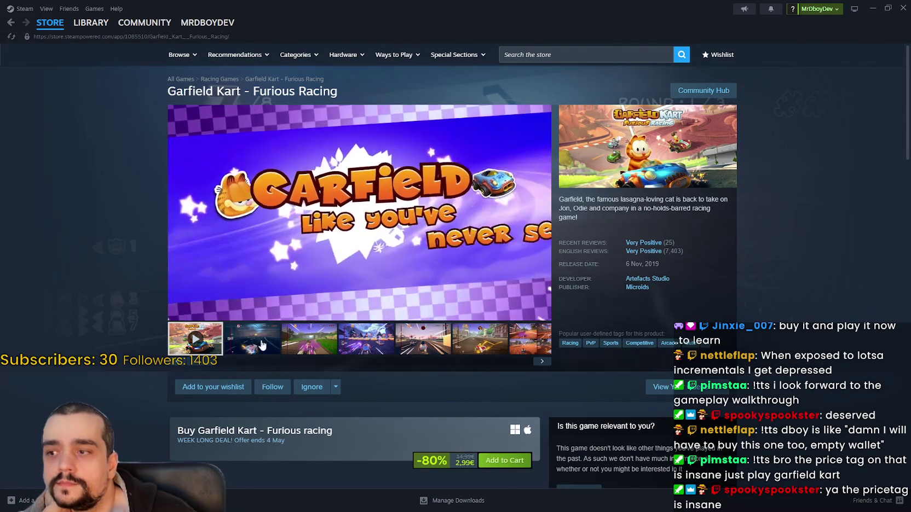
- Jump the trailer ahead to gameplay footage and scroll through the store page
{"action": "left_click", "coordinate": [287, 300]}
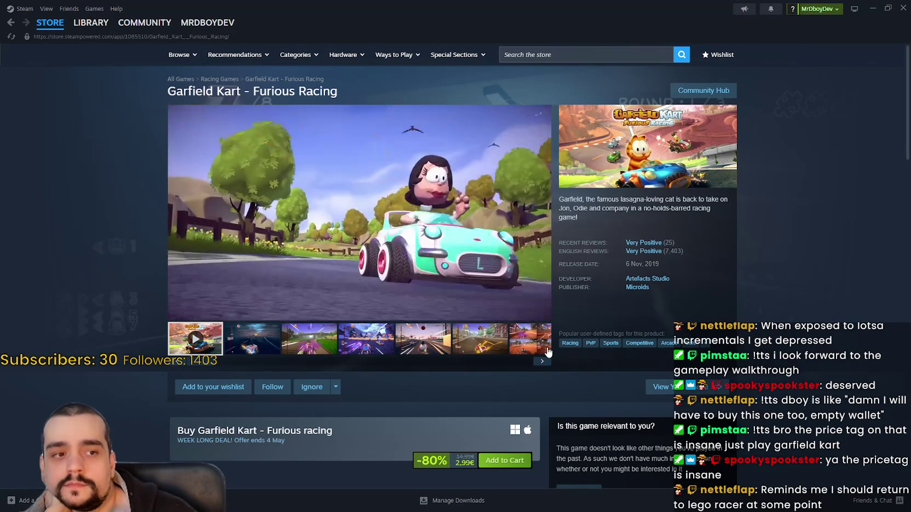
{"action": "scroll", "coordinate": [366, 247], "scroll_direction": "down", "scroll_amount": 1}
{"action": "scroll", "coordinate": [422, 269], "scroll_direction": "down", "scroll_amount": 3}
{"action": "scroll", "coordinate": [529, 327], "scroll_direction": "up", "scroll_amount": 4}
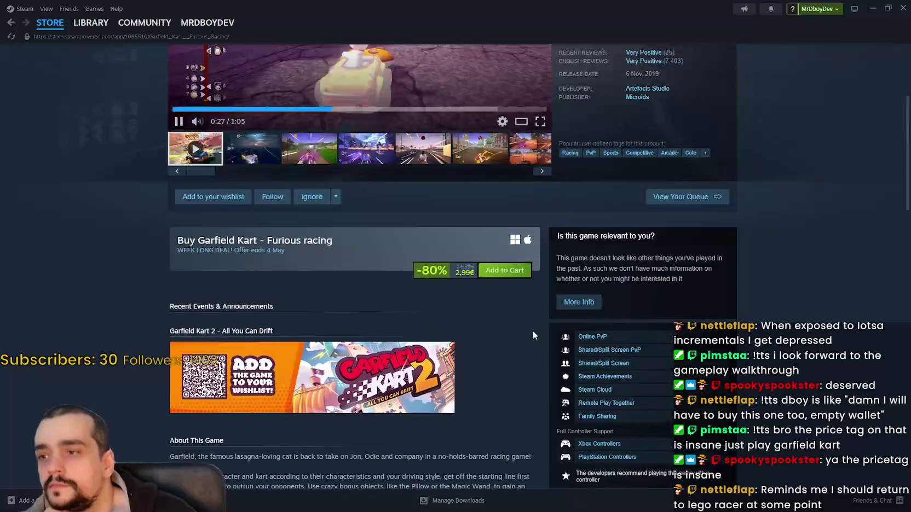
{"action": "scroll", "coordinate": [488, 324], "scroll_direction": "down", "scroll_amount": 2}
{"action": "scroll", "coordinate": [488, 324], "scroll_direction": "down", "scroll_amount": 3}
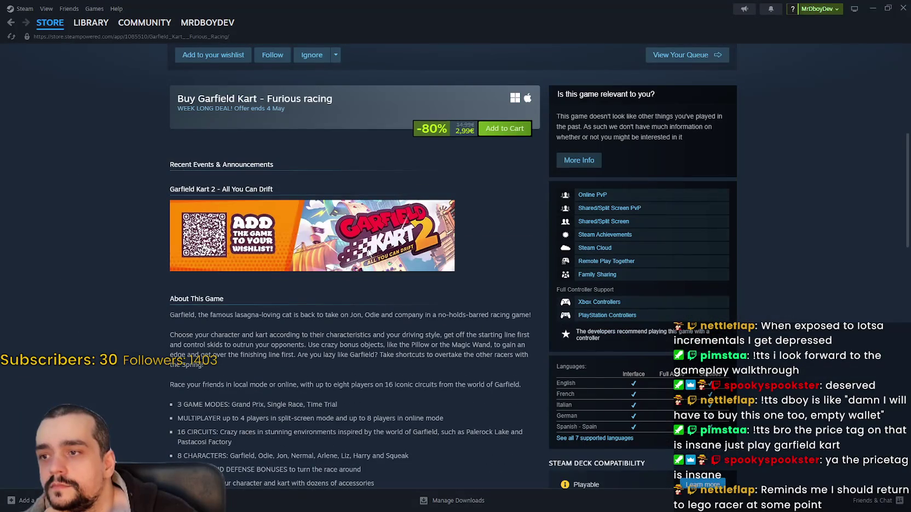
- Select part of the game description, then open the Artefacts Studio developer page
{"action": "left_click_drag", "start_coordinate": [167, 189], "coordinate": [383, 391]}
{"action": "left_click", "coordinate": [230, 188]}
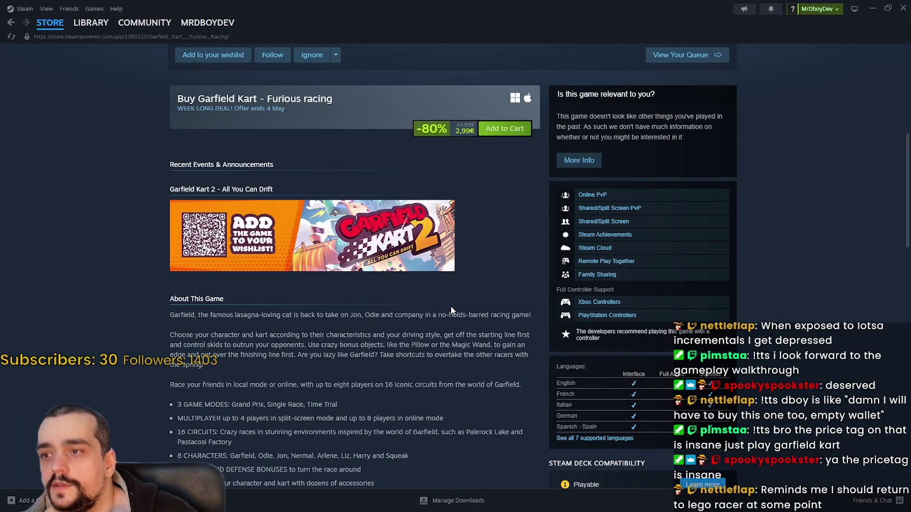
{"action": "scroll", "coordinate": [450, 307], "scroll_direction": "up", "scroll_amount": 5}
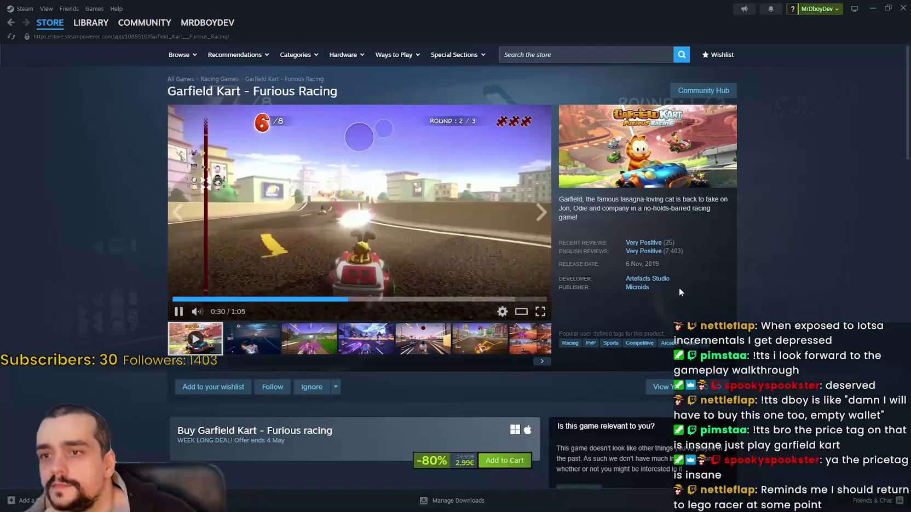
{"action": "scroll", "coordinate": [506, 309], "scroll_direction": "down", "scroll_amount": 3}
{"action": "scroll", "coordinate": [656, 257], "scroll_direction": "up", "scroll_amount": 3}
{"action": "mouse_move", "coordinate": [656, 257]}
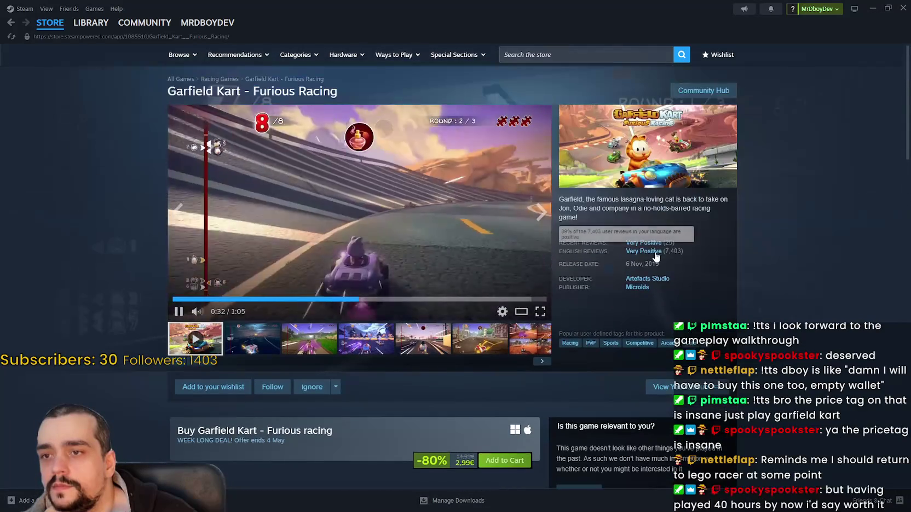
{"action": "left_click", "coordinate": [639, 279]}
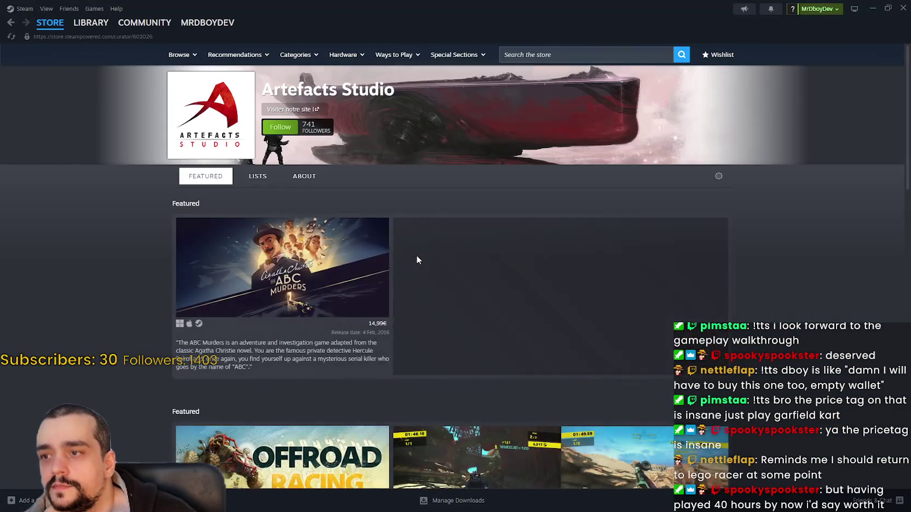
- Check Artefacts Studio's upcoming releases, then list its new releases filtered to full games
{"action": "scroll", "coordinate": [417, 259], "scroll_direction": "down", "scroll_amount": 13}
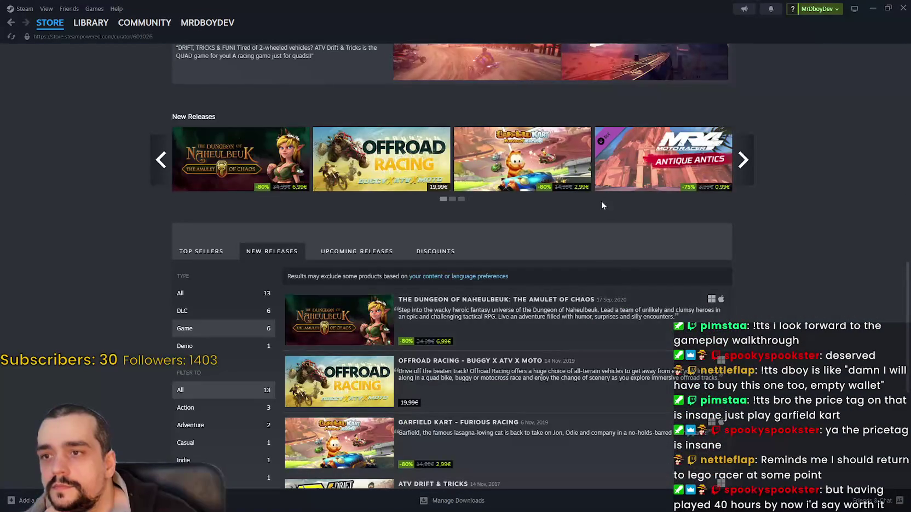
{"action": "scroll", "coordinate": [757, 373], "scroll_direction": "down", "scroll_amount": 5}
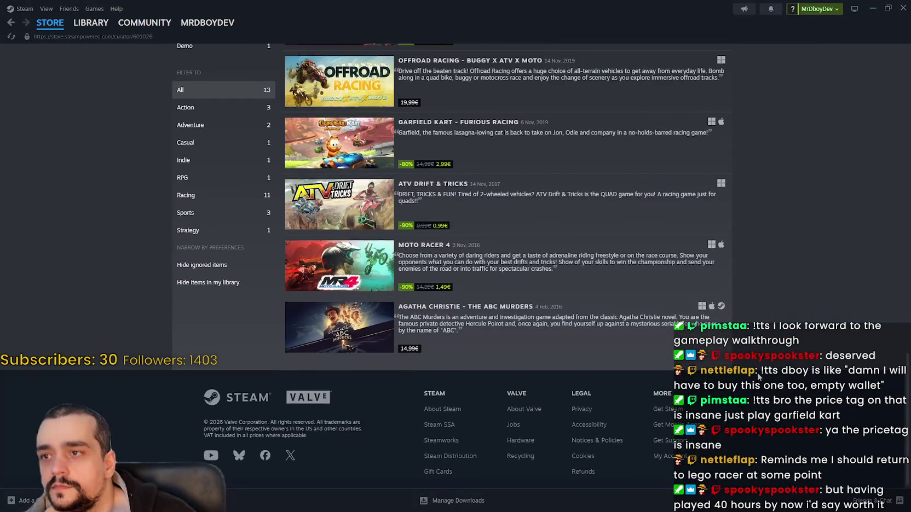
{"action": "scroll", "coordinate": [756, 372], "scroll_direction": "up", "scroll_amount": 3}
{"action": "left_click", "coordinate": [351, 136]}
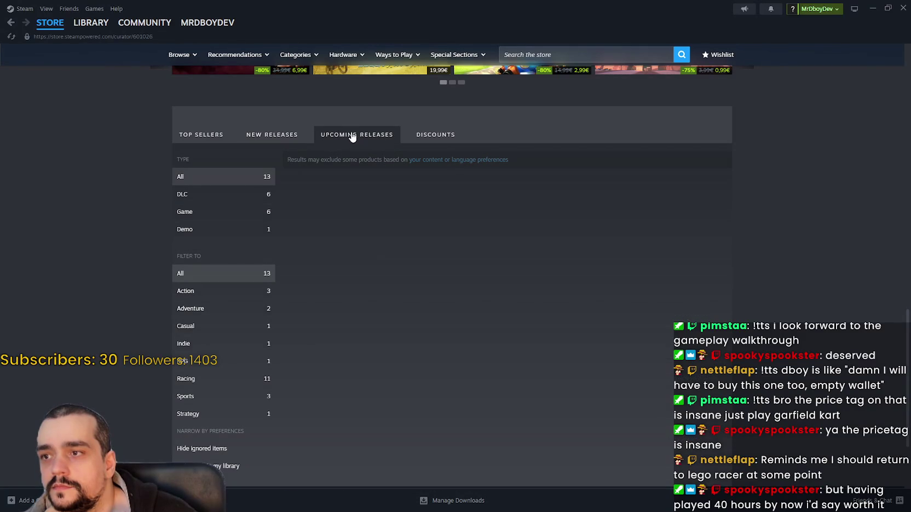
{"action": "left_click", "coordinate": [272, 135]}
{"action": "left_click", "coordinate": [185, 212]}
{"action": "scroll", "coordinate": [82, 153], "scroll_direction": "down", "scroll_amount": 3}
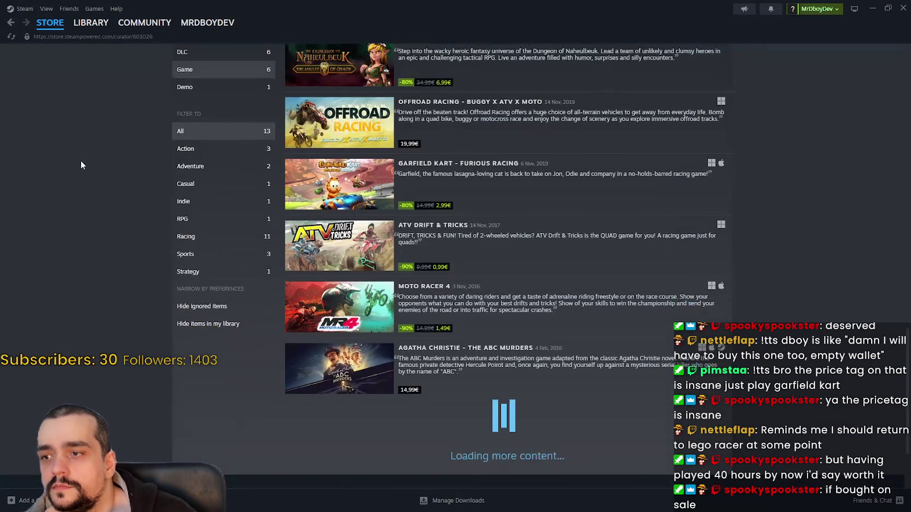
{"action": "scroll", "coordinate": [91, 115], "scroll_direction": "down", "scroll_amount": 4}
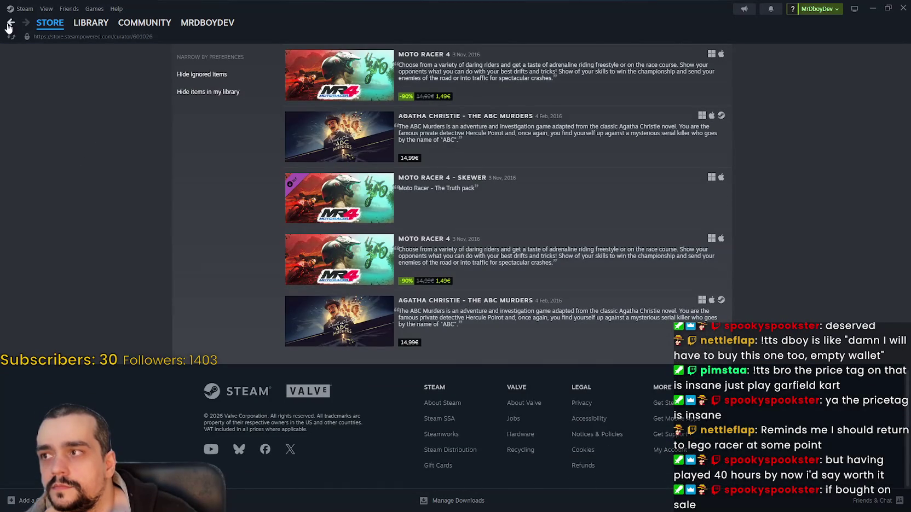
- Return to Garfield Kart, then reach Garfield Kart 2 - All You Can Drift through Microids' page
{"action": "left_click", "coordinate": [10, 24]}
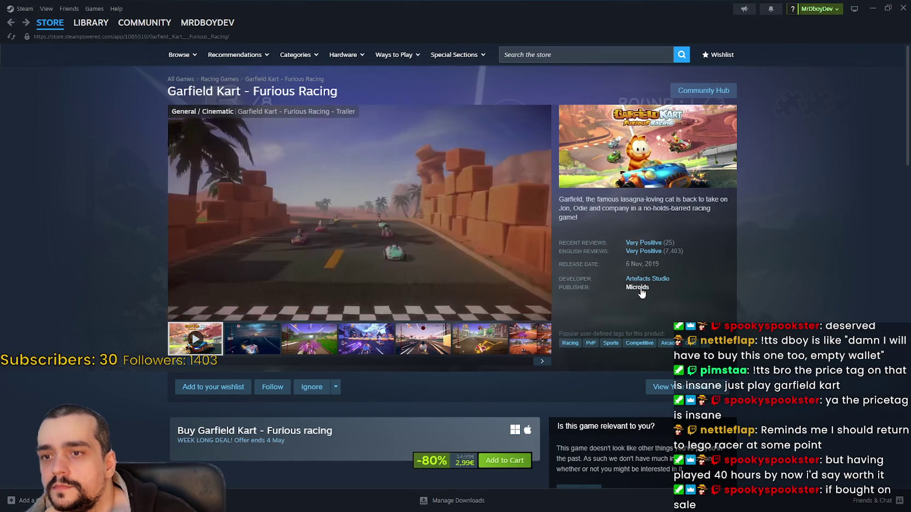
{"action": "left_click", "coordinate": [639, 288]}
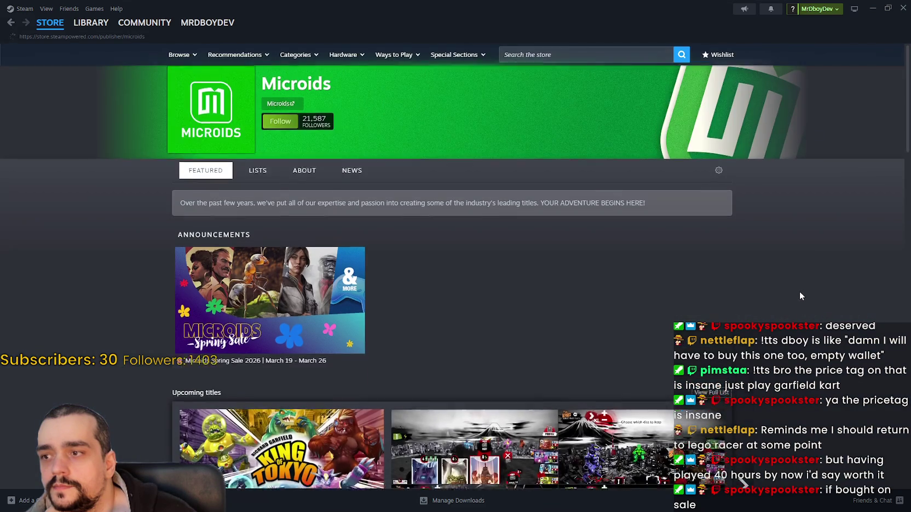
{"action": "scroll", "coordinate": [796, 291], "scroll_direction": "down", "scroll_amount": 10}
{"action": "scroll", "coordinate": [790, 281], "scroll_direction": "down", "scroll_amount": 10}
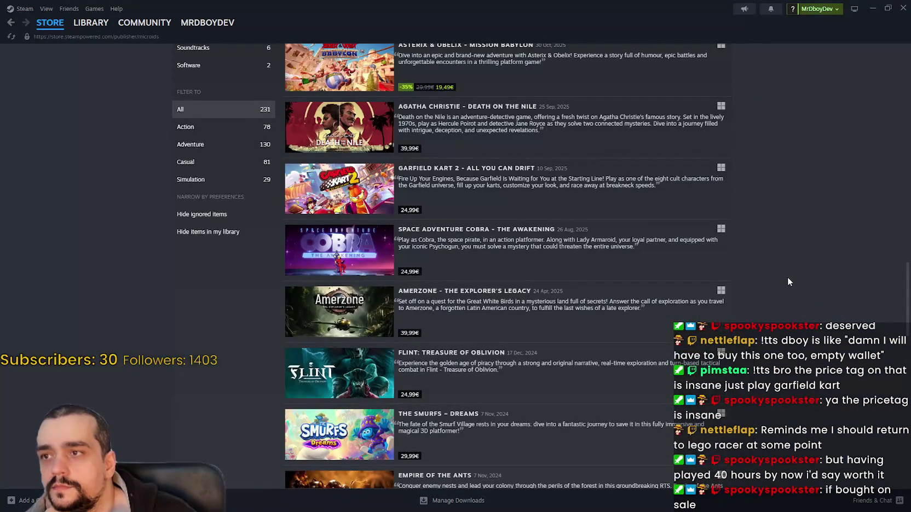
{"action": "scroll", "coordinate": [773, 271], "scroll_direction": "up", "scroll_amount": 3}
{"action": "left_click", "coordinate": [366, 332]}
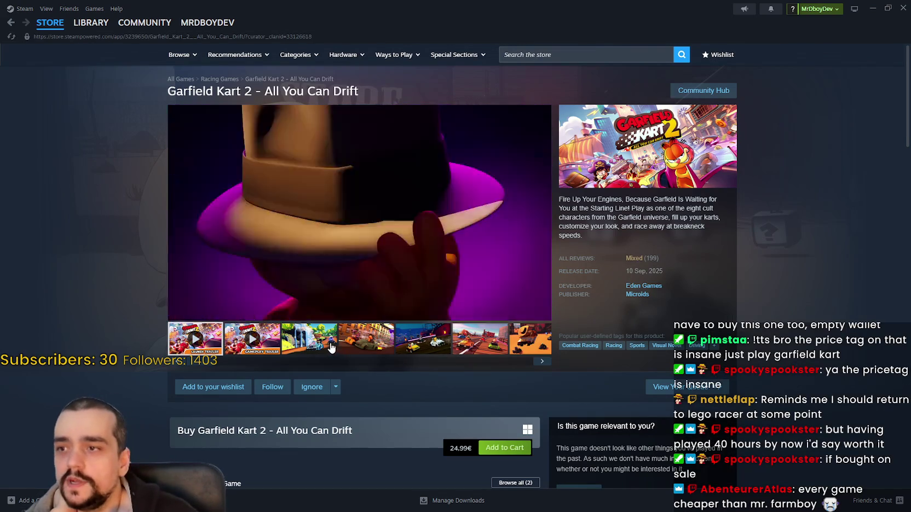
- Step through Garfield Kart 2's screenshots, starting from the third
{"action": "left_click", "coordinate": [331, 347]}
{"action": "left_click", "coordinate": [370, 342]}
{"action": "left_click", "coordinate": [438, 342]}
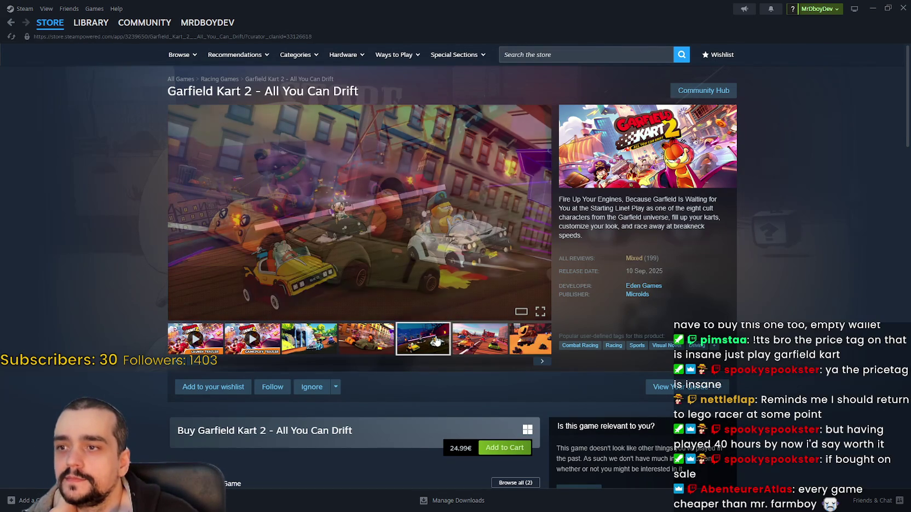
{"action": "left_click", "coordinate": [481, 342]}
{"action": "mouse_move", "coordinate": [638, 256]}
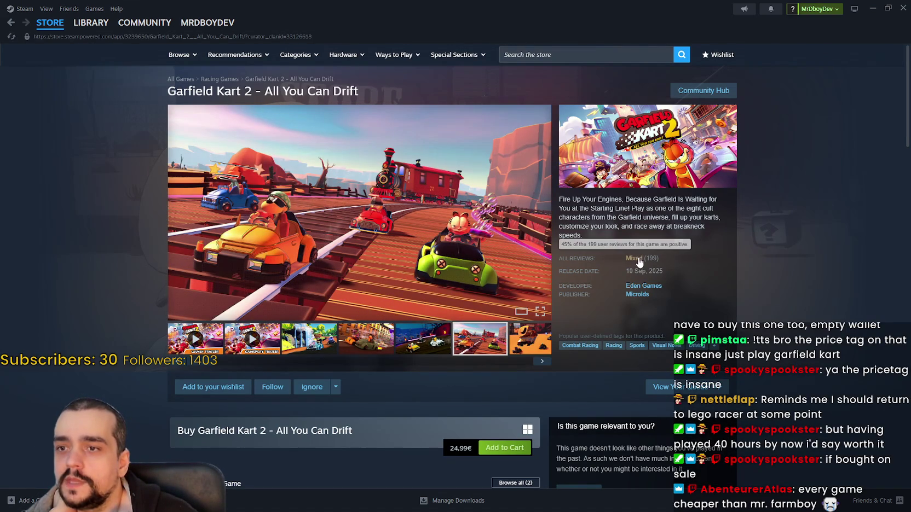
{"action": "scroll", "coordinate": [400, 350], "scroll_direction": "down", "scroll_amount": 8}
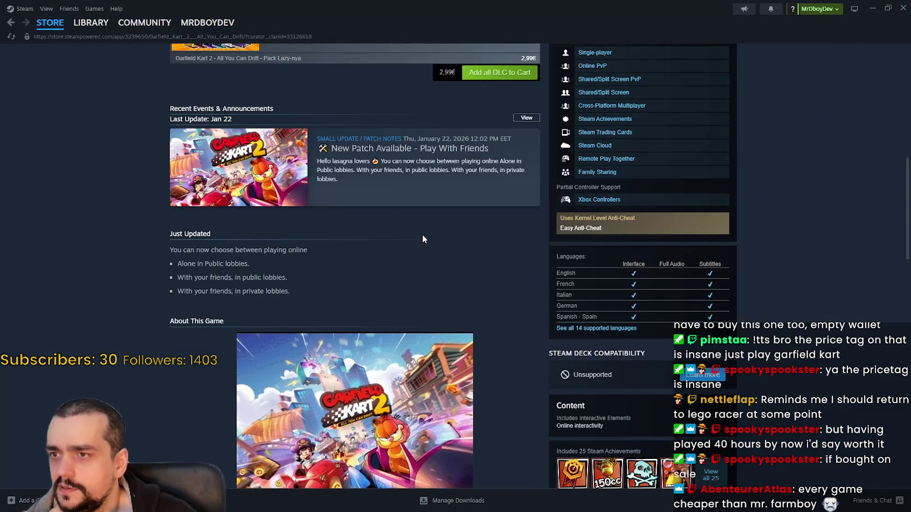
{"action": "scroll", "coordinate": [422, 235], "scroll_direction": "down", "scroll_amount": 2}
{"action": "scroll", "coordinate": [347, 172], "scroll_direction": "up", "scroll_amount": 2}
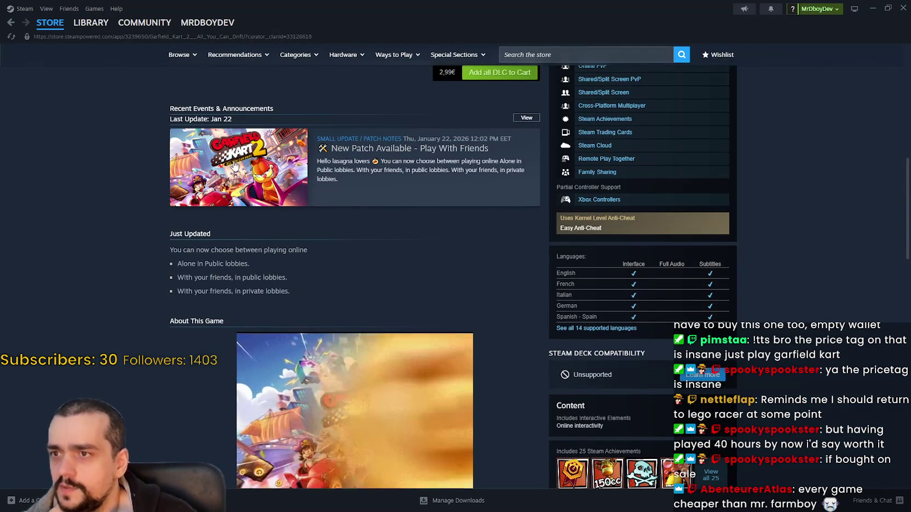
- Read the latest patch notes, close the overlay, and scroll down to the Mixed user reviews
{"action": "left_click", "coordinate": [240, 171]}
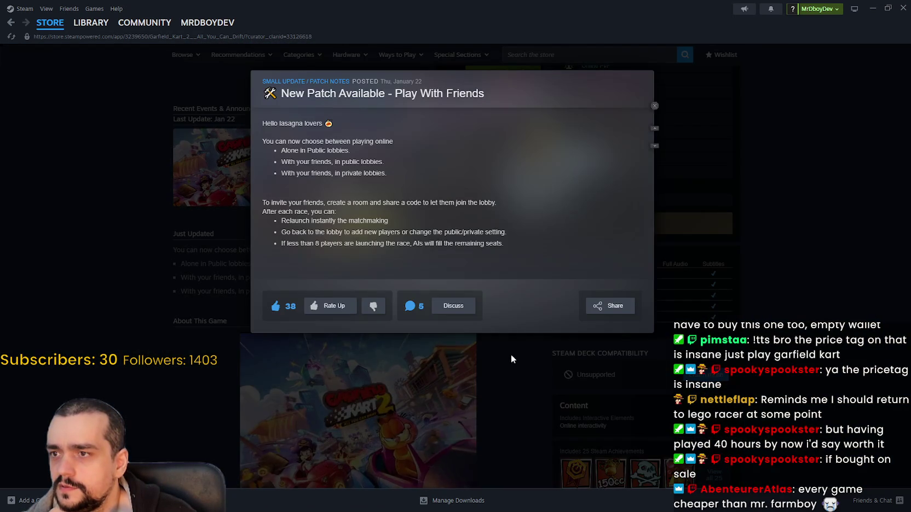
{"action": "mouse_move", "coordinate": [269, 141]}
{"action": "left_mouse_down"}
{"action": "mouse_move", "coordinate": [294, 168]}
{"action": "mouse_move", "coordinate": [631, 284]}
{"action": "left_mouse_up"}
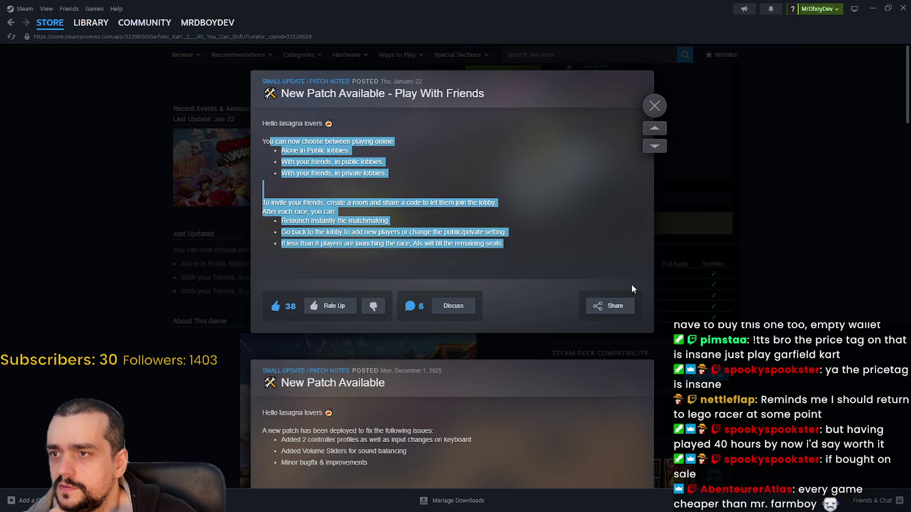
{"action": "scroll", "coordinate": [617, 332], "scroll_direction": "down", "scroll_amount": 7}
{"action": "scroll", "coordinate": [580, 314], "scroll_direction": "down", "scroll_amount": 4}
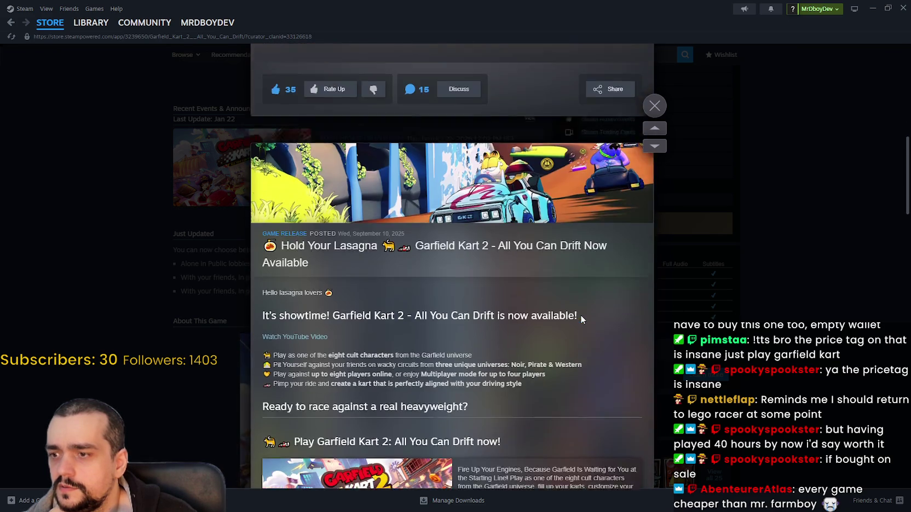
{"action": "scroll", "coordinate": [474, 235], "scroll_direction": "down", "scroll_amount": 17}
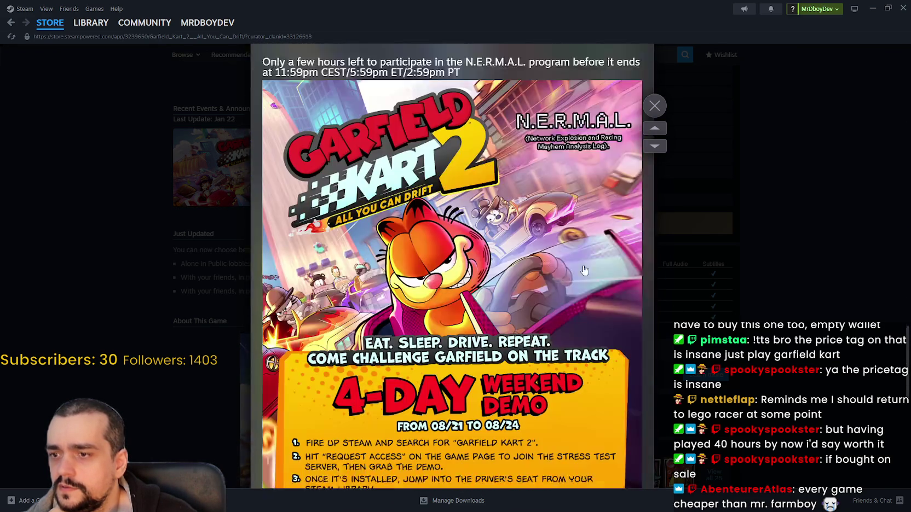
{"action": "left_click", "coordinate": [794, 294]}
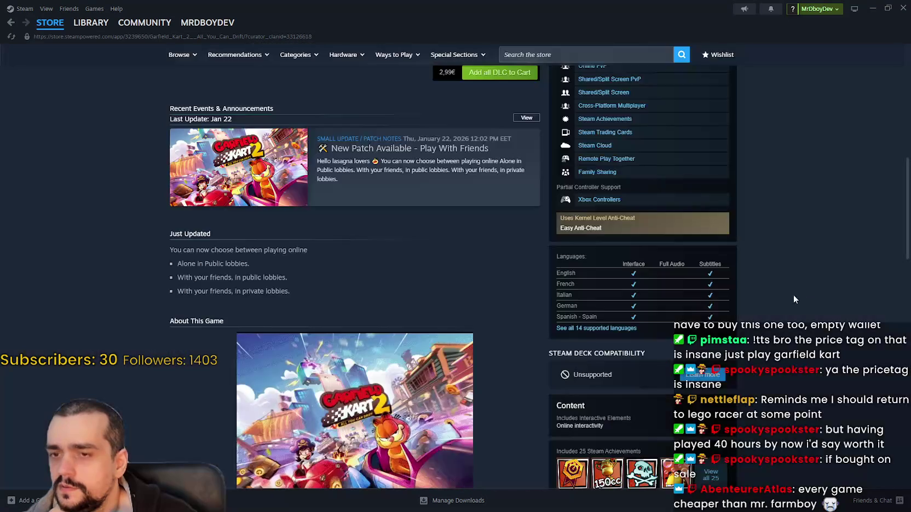
{"action": "scroll", "coordinate": [805, 299], "scroll_direction": "down", "scroll_amount": 6}
{"action": "scroll", "coordinate": [796, 302], "scroll_direction": "down", "scroll_amount": 13}
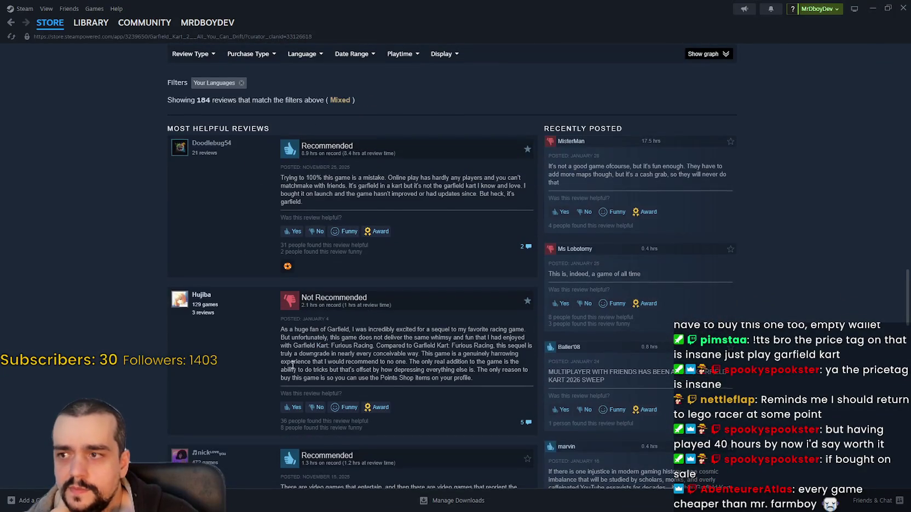
{"action": "scroll", "coordinate": [282, 291], "scroll_direction": "down", "scroll_amount": 3}
{"action": "mouse_move", "coordinate": [274, 189]}
{"action": "left_mouse_down"}
{"action": "mouse_move", "coordinate": [475, 203]}
{"action": "mouse_move", "coordinate": [477, 227]}
{"action": "mouse_move", "coordinate": [485, 196]}
{"action": "left_mouse_up"}
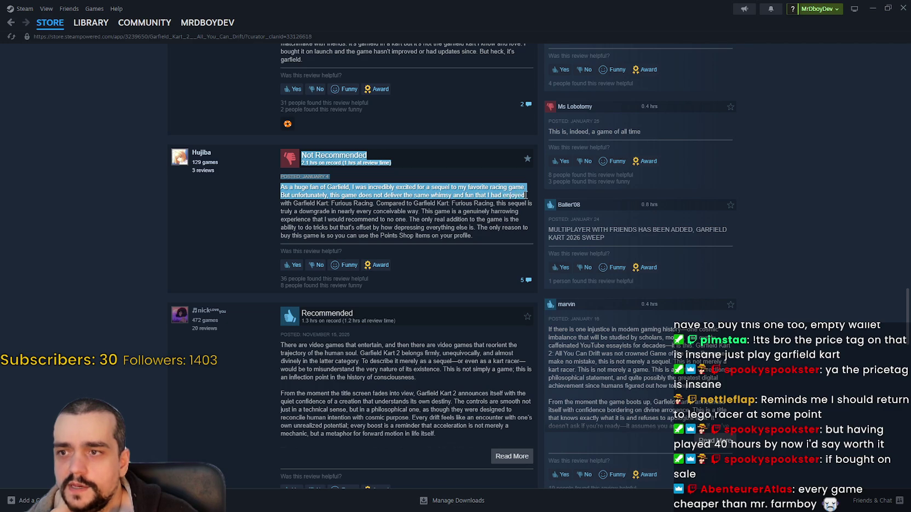
{"action": "left_click_drag", "start_coordinate": [525, 195], "coordinate": [348, 204]}
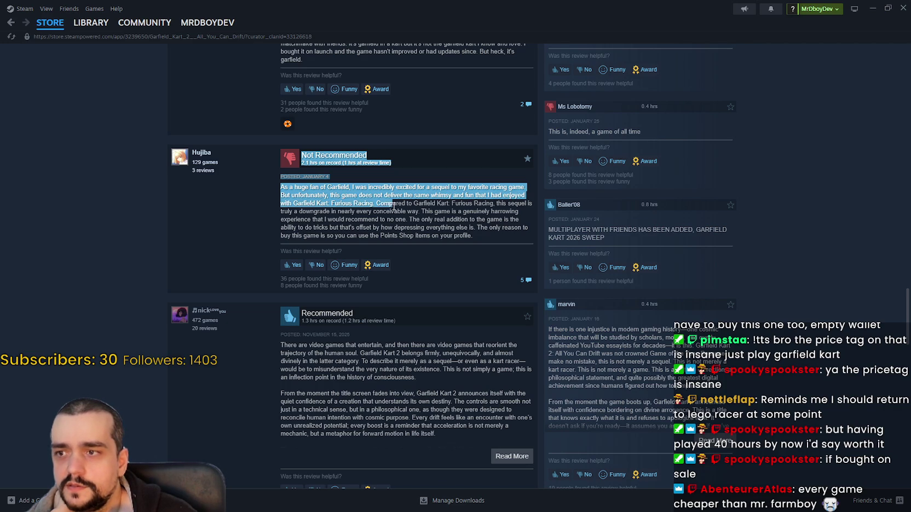
{"action": "mouse_move", "coordinate": [475, 203]}
{"action": "left_mouse_down"}
{"action": "mouse_move", "coordinate": [534, 203]}
{"action": "mouse_move", "coordinate": [307, 210]}
{"action": "left_mouse_up"}
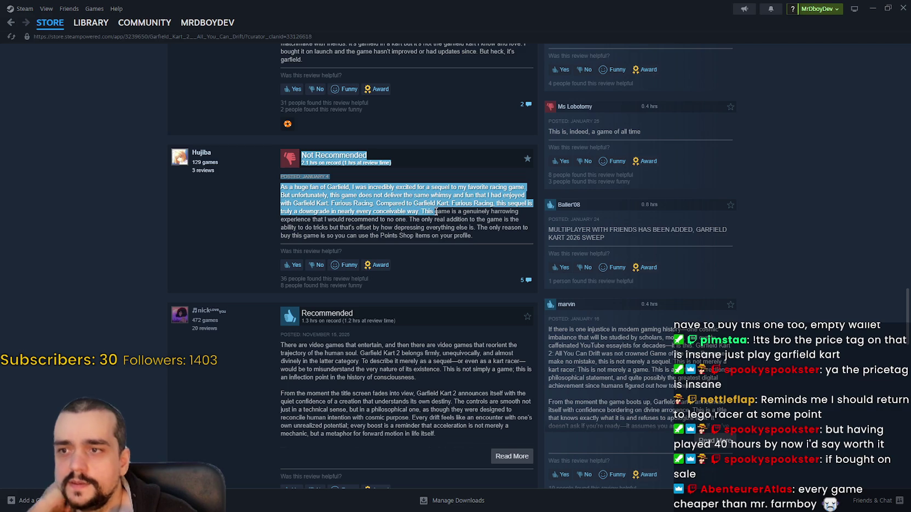
{"action": "mouse_move", "coordinate": [436, 213]}
{"action": "left_mouse_down"}
{"action": "mouse_move", "coordinate": [515, 234]}
{"action": "mouse_move", "coordinate": [493, 232]}
{"action": "left_mouse_up"}
{"action": "scroll", "coordinate": [493, 233], "scroll_direction": "up", "scroll_amount": 15}
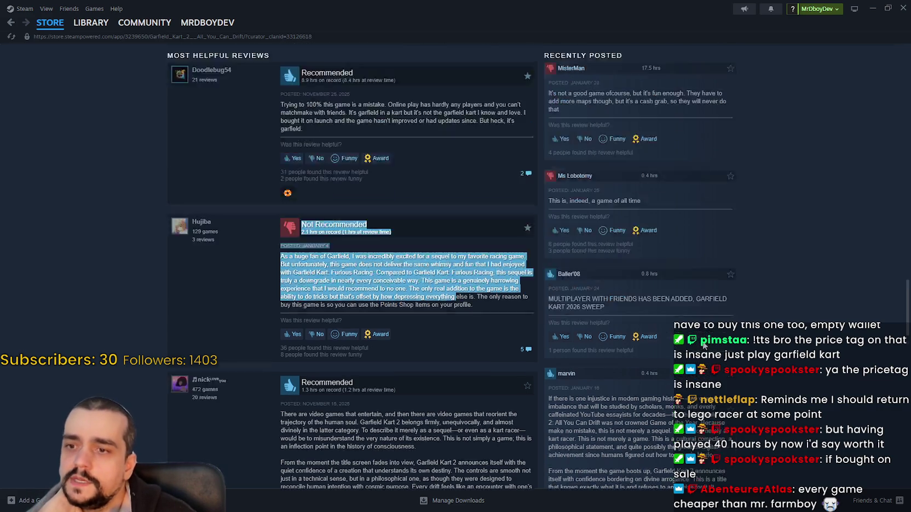
{"action": "scroll", "coordinate": [455, 247], "scroll_direction": "up", "scroll_amount": 5}
{"action": "scroll", "coordinate": [455, 246], "scroll_direction": "down", "scroll_amount": 1}
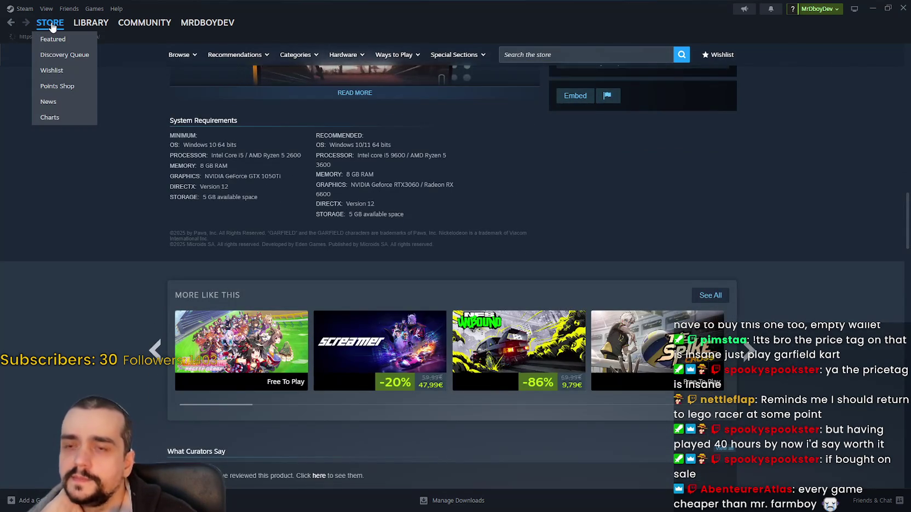
{"action": "left_click", "coordinate": [53, 27]}
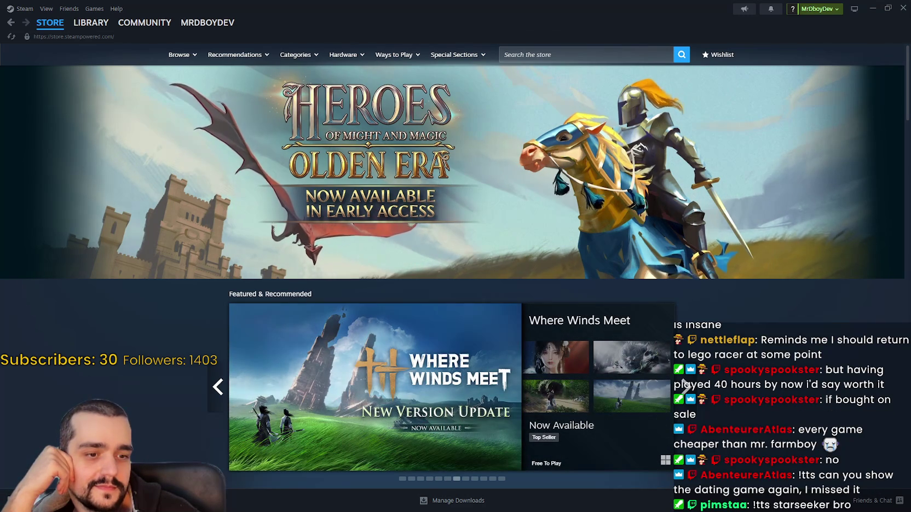
- Open MR FARMBOY's library page and scroll its update and patch-note feed
{"action": "left_click", "coordinate": [91, 23]}
{"action": "scroll", "coordinate": [647, 461], "scroll_direction": "down", "scroll_amount": 8}
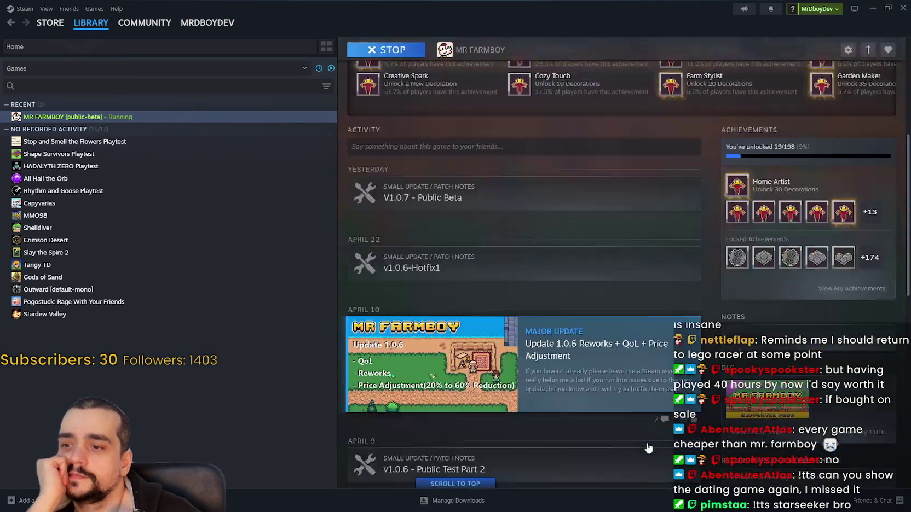
- Browse MR FARMBOY's Steam community hub and a decorations-achievement discussion, then return to Godot
{"action": "scroll", "coordinate": [643, 437], "scroll_direction": "up", "scroll_amount": 6}
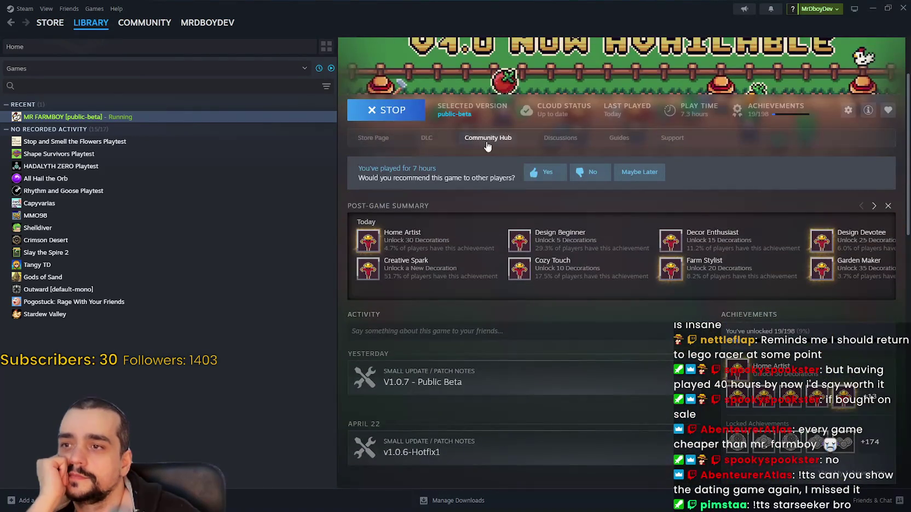
{"action": "left_click", "coordinate": [487, 140]}
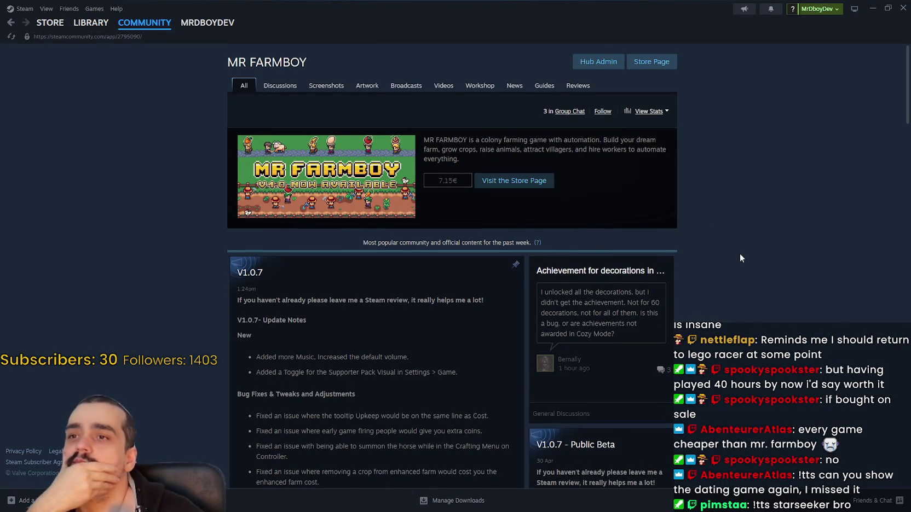
{"action": "left_click", "coordinate": [648, 338]}
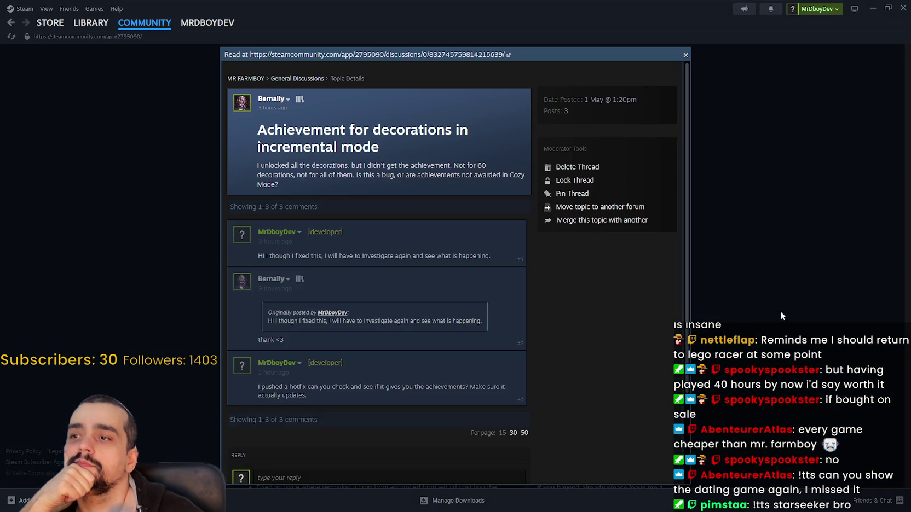
{"action": "left_click", "coordinate": [780, 315]}
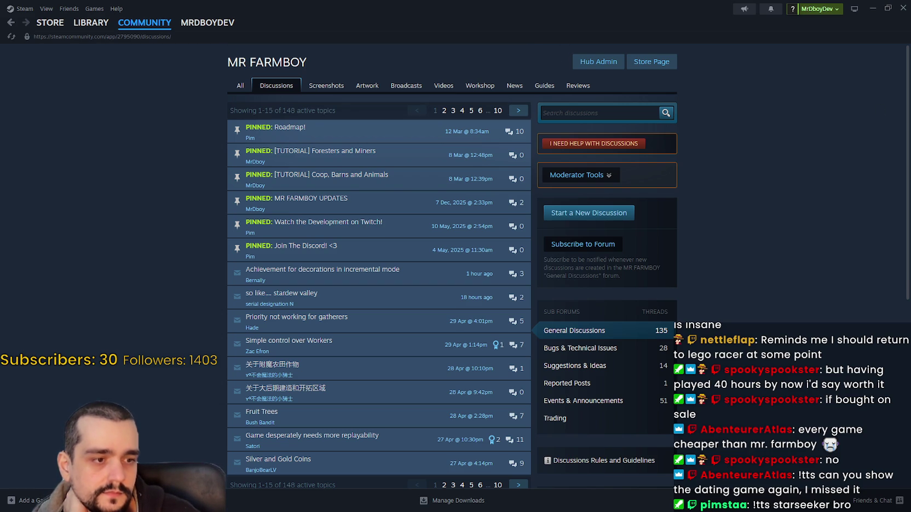
{"action": "key", "text": "alt+Tab"}
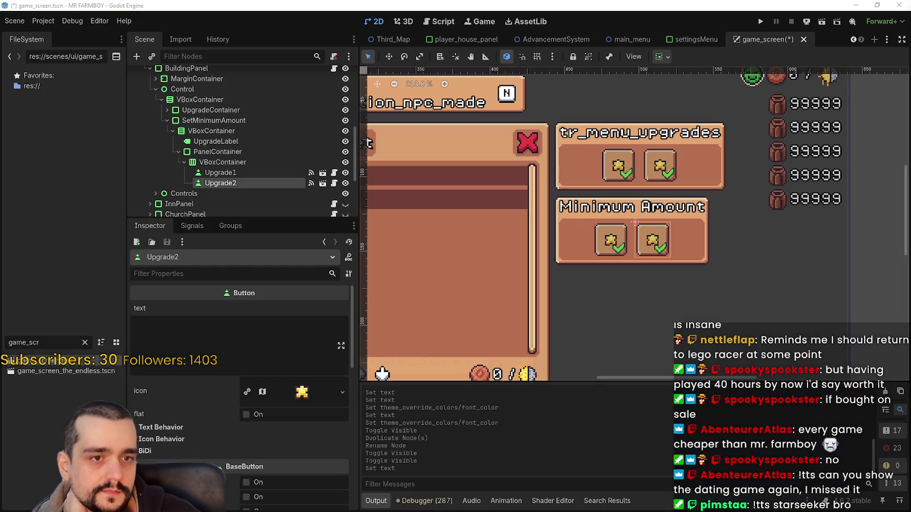
{"action": "scroll", "coordinate": [640, 239], "scroll_direction": "up", "scroll_amount": 3}
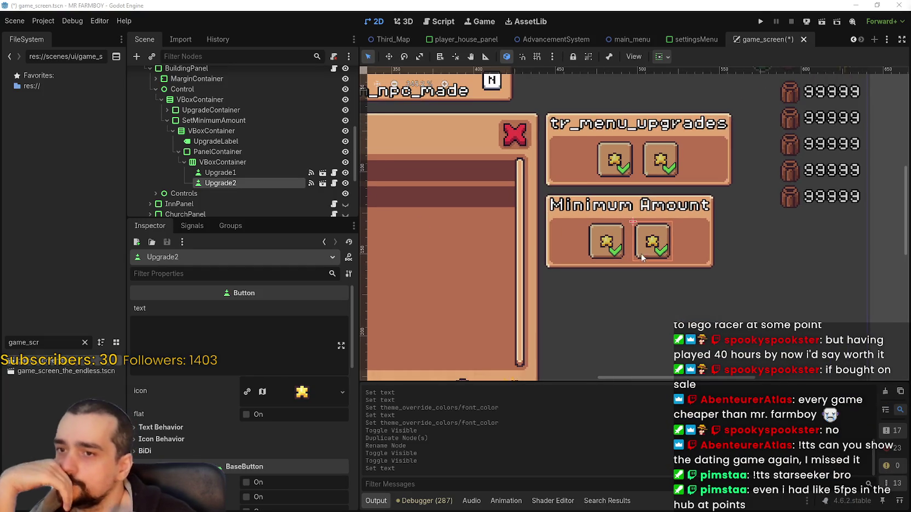
{"action": "left_click", "coordinate": [252, 163]}
{"action": "left_click", "coordinate": [235, 173]}
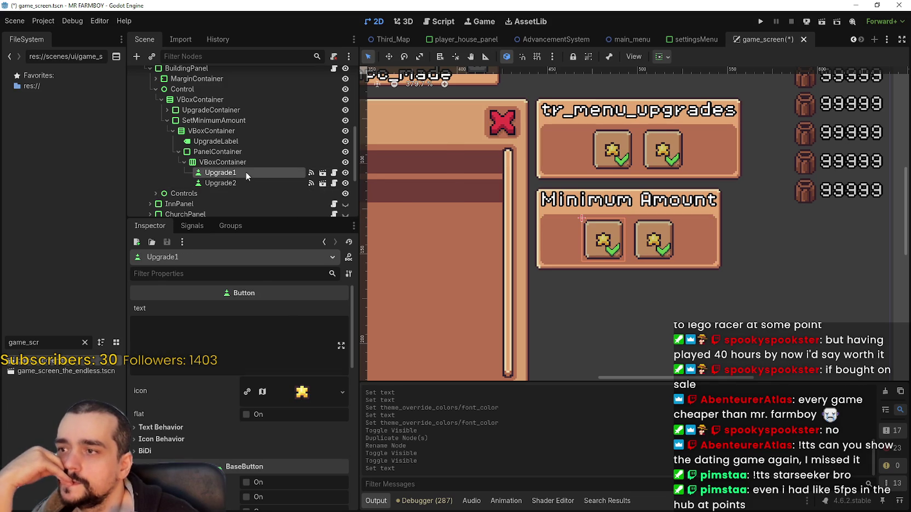
{"action": "scroll", "coordinate": [602, 230], "scroll_direction": "down", "scroll_amount": 3}
{"action": "mouse_move", "coordinate": [602, 230]}
{"action": "left_mouse_down"}
{"action": "mouse_move", "coordinate": [770, 184]}
{"action": "mouse_move", "coordinate": [751, 207]}
{"action": "left_mouse_up"}
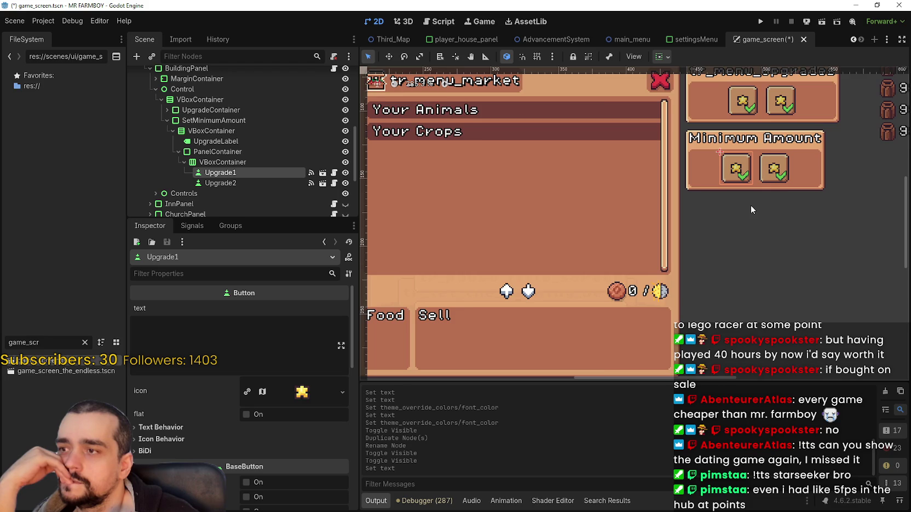
{"action": "scroll", "coordinate": [751, 205], "scroll_direction": "down", "scroll_amount": 3}
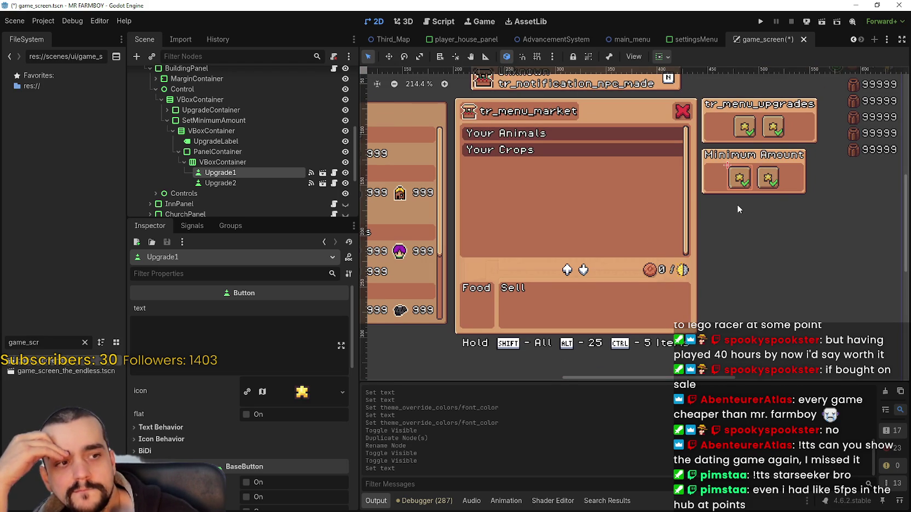
{"action": "scroll", "coordinate": [711, 260], "scroll_direction": "up", "scroll_amount": 2}
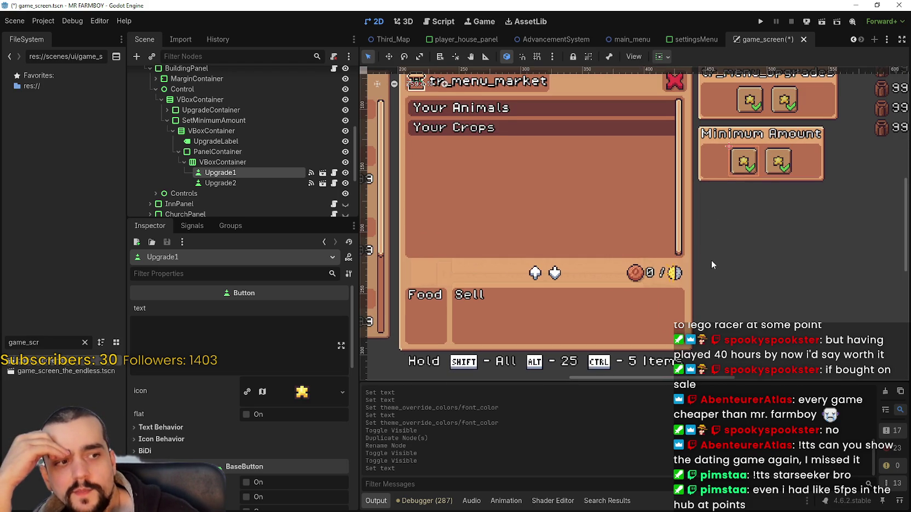
{"action": "scroll", "coordinate": [712, 252], "scroll_direction": "up", "scroll_amount": 1}
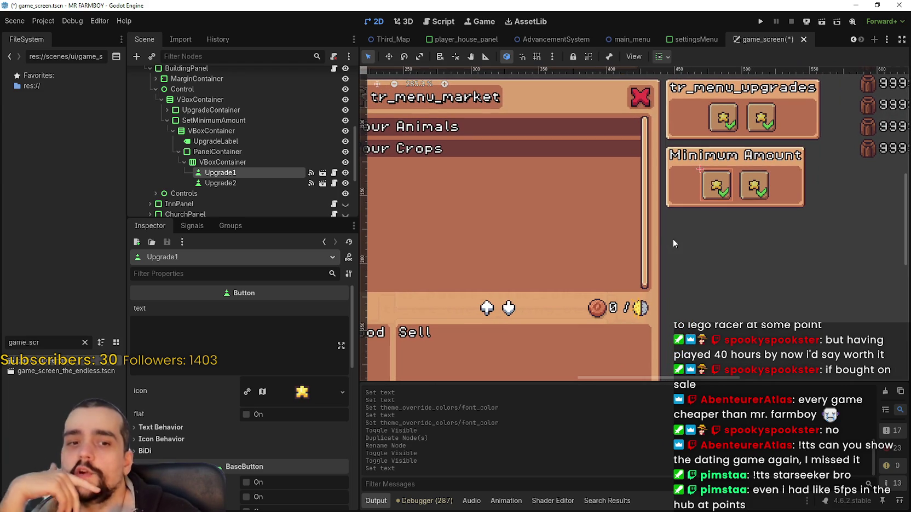
{"action": "scroll", "coordinate": [699, 222], "scroll_direction": "down", "scroll_amount": 2}
{"action": "scroll", "coordinate": [727, 207], "scroll_direction": "up", "scroll_amount": 1}
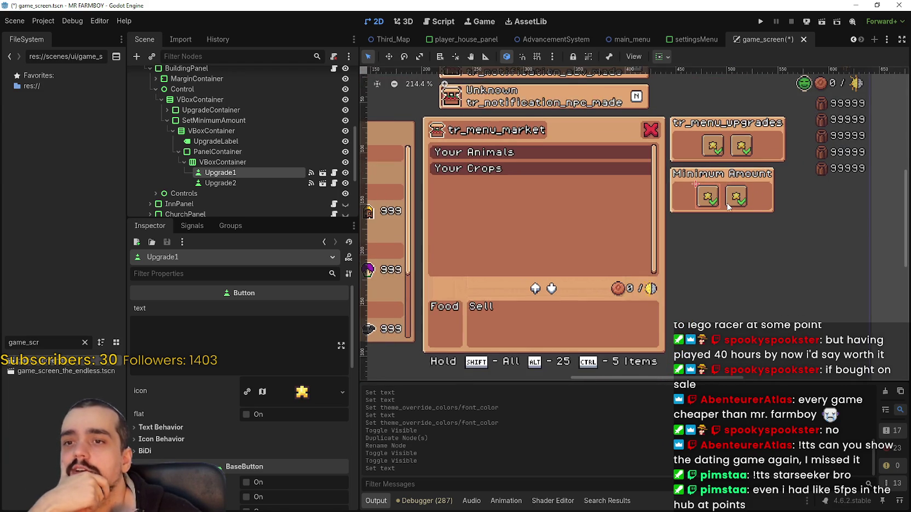
{"action": "scroll", "coordinate": [724, 202], "scroll_direction": "down", "scroll_amount": 2}
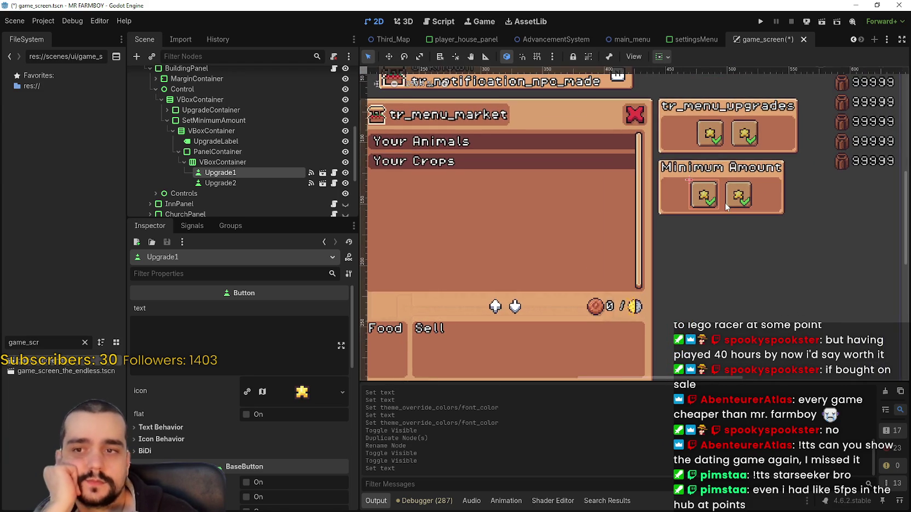
{"action": "scroll", "coordinate": [743, 201], "scroll_direction": "up", "scroll_amount": 1}
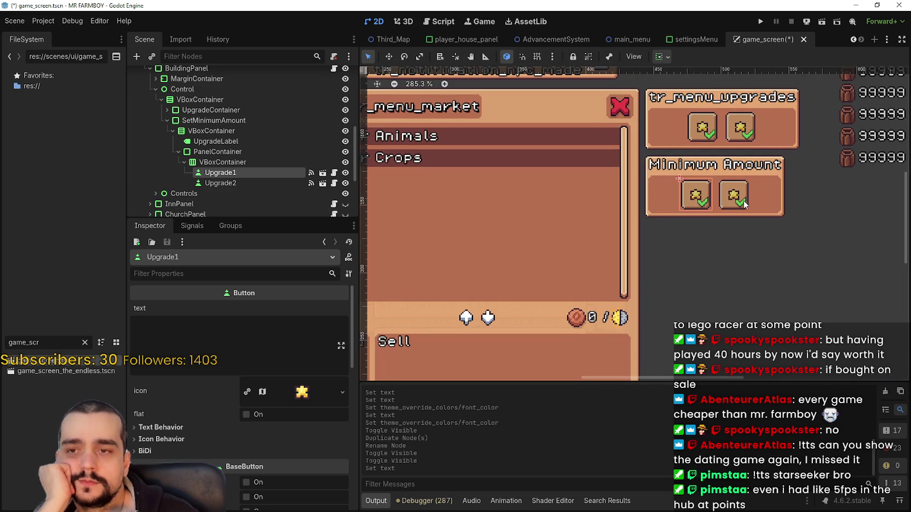
{"action": "scroll", "coordinate": [744, 200], "scroll_direction": "up", "scroll_amount": 1}
{"action": "scroll", "coordinate": [741, 200], "scroll_direction": "down", "scroll_amount": 1}
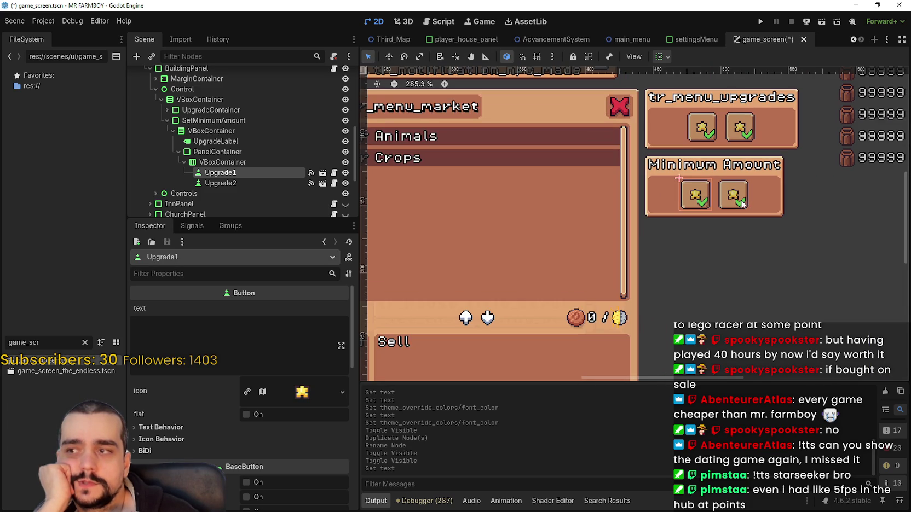
{"action": "left_click", "coordinate": [227, 182]}
{"action": "left_click", "coordinate": [233, 163]}
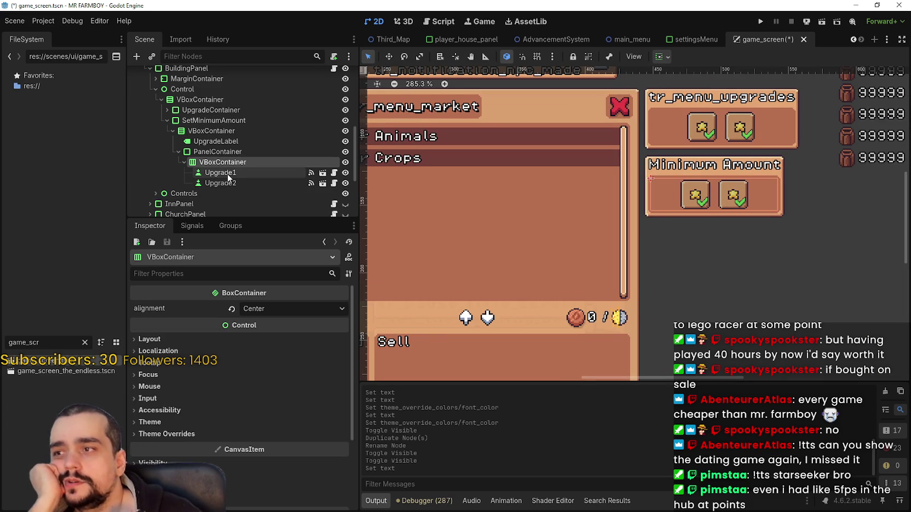
{"action": "scroll", "coordinate": [709, 233], "scroll_direction": "down", "scroll_amount": 1}
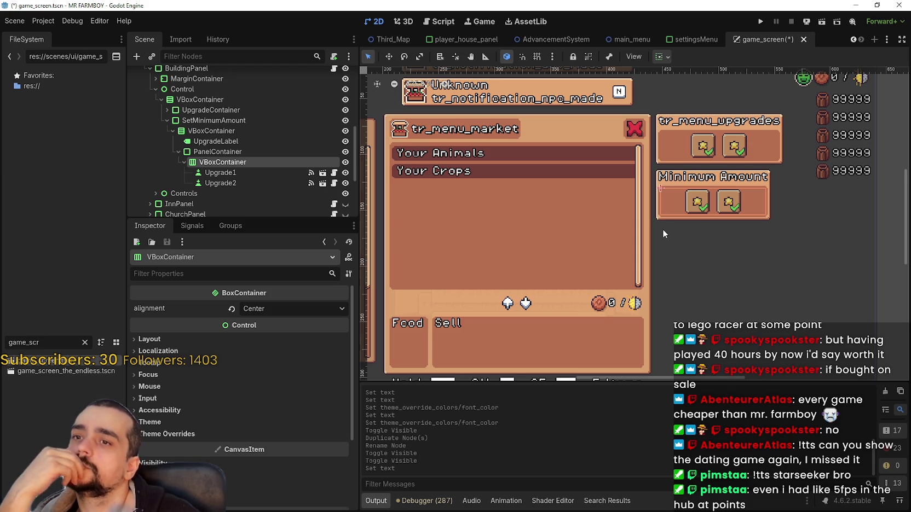
{"action": "scroll", "coordinate": [662, 229], "scroll_direction": "down", "scroll_amount": 1}
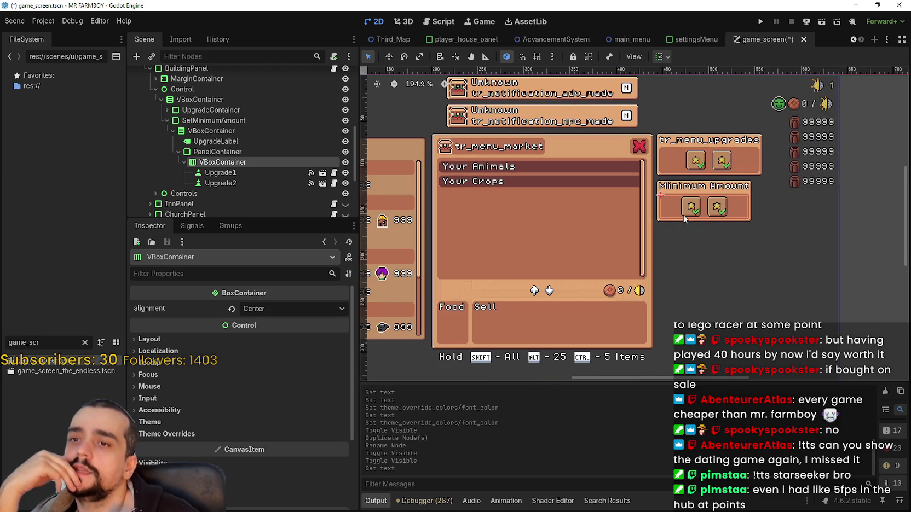
{"action": "scroll", "coordinate": [585, 309], "scroll_direction": "up", "scroll_amount": 2}
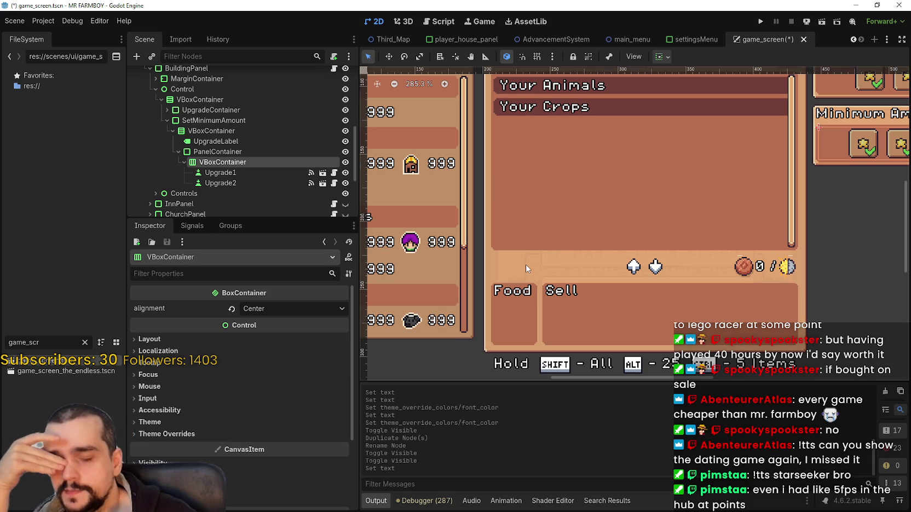
{"action": "scroll", "coordinate": [527, 266], "scroll_direction": "down", "scroll_amount": 2}
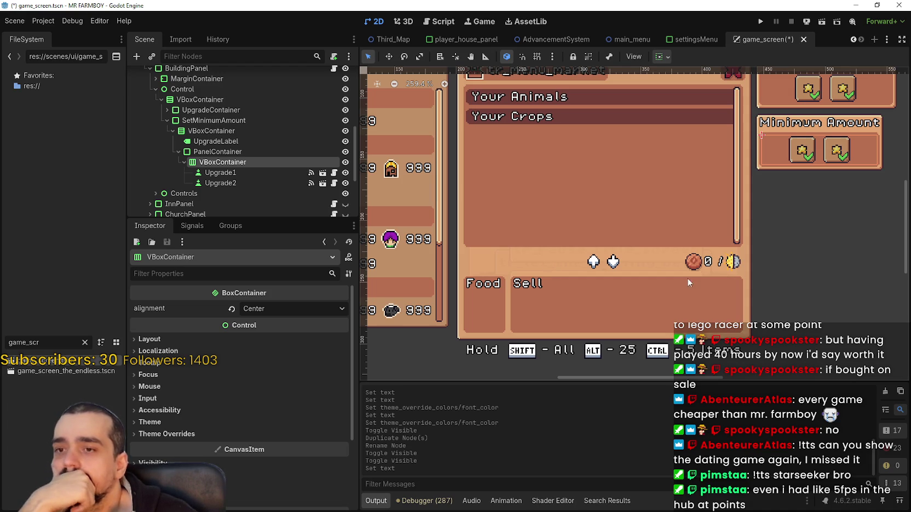
{"action": "scroll", "coordinate": [641, 292], "scroll_direction": "right", "scroll_amount": 3}
{"action": "scroll", "coordinate": [642, 293], "scroll_direction": "up", "scroll_amount": 1}
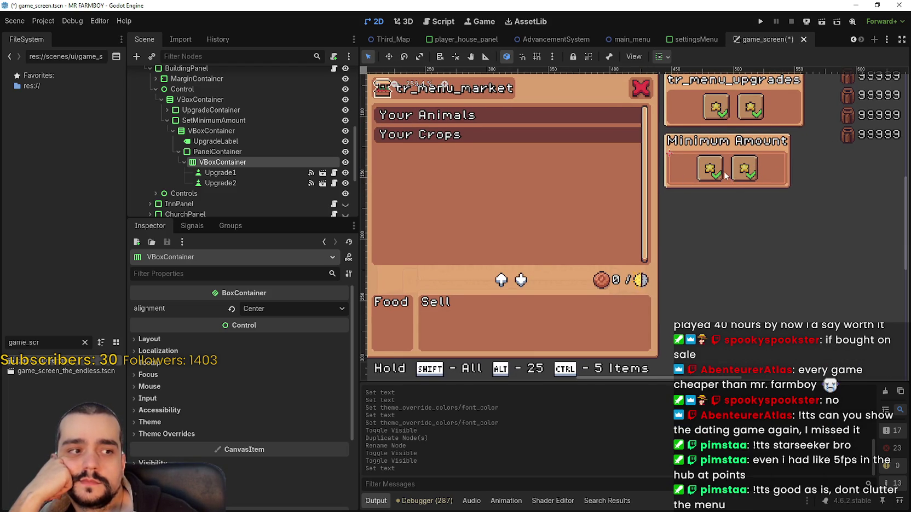
{"action": "scroll", "coordinate": [723, 171], "scroll_direction": "right", "scroll_amount": 1}
{"action": "scroll", "coordinate": [724, 171], "scroll_direction": "up", "scroll_amount": 1}
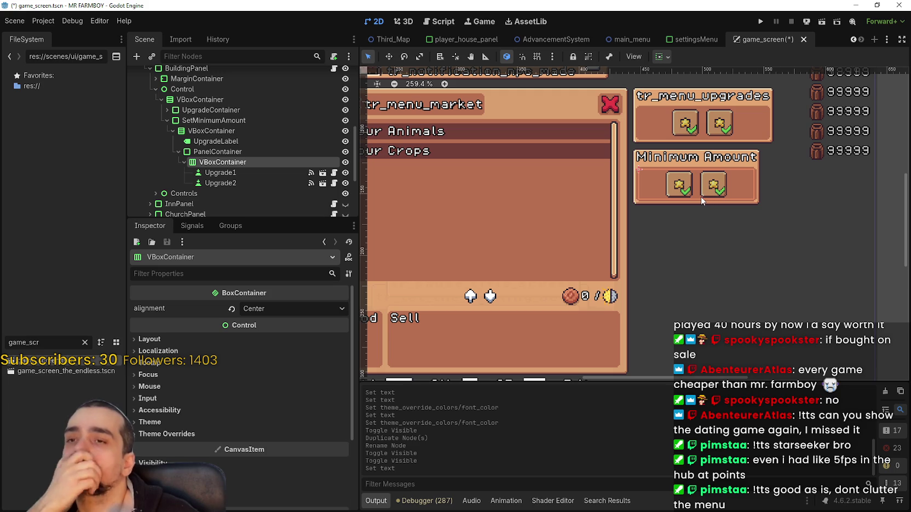
{"action": "left_click", "coordinate": [243, 173]}
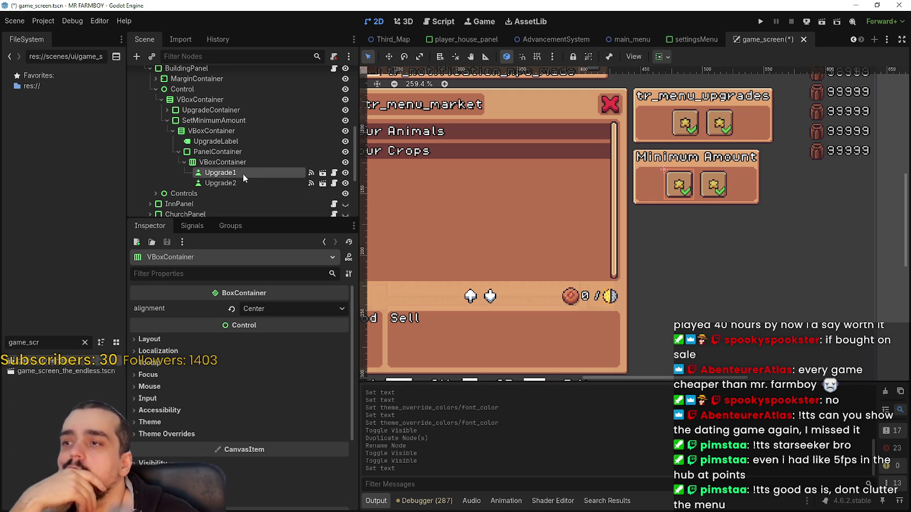
{"action": "left_click", "coordinate": [234, 183]}
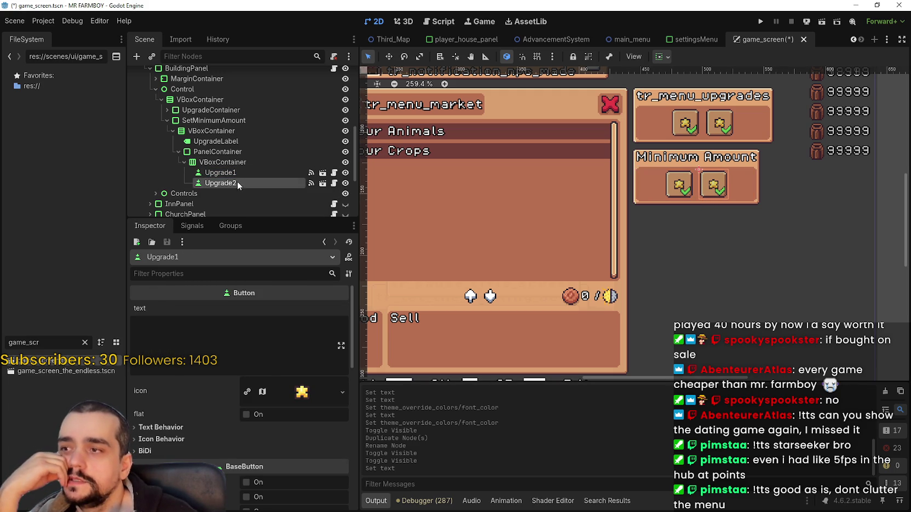
{"action": "left_click", "coordinate": [237, 174]}
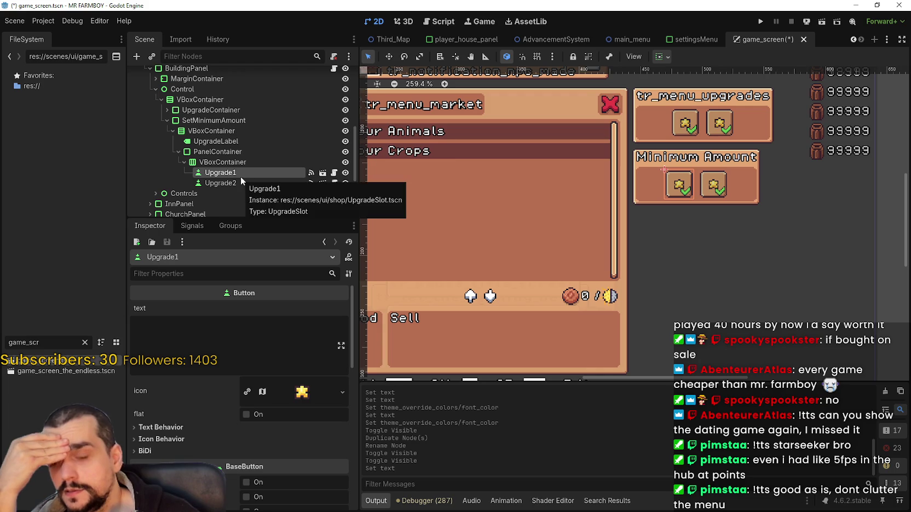
{"action": "scroll", "coordinate": [581, 236], "scroll_direction": "down", "scroll_amount": 2}
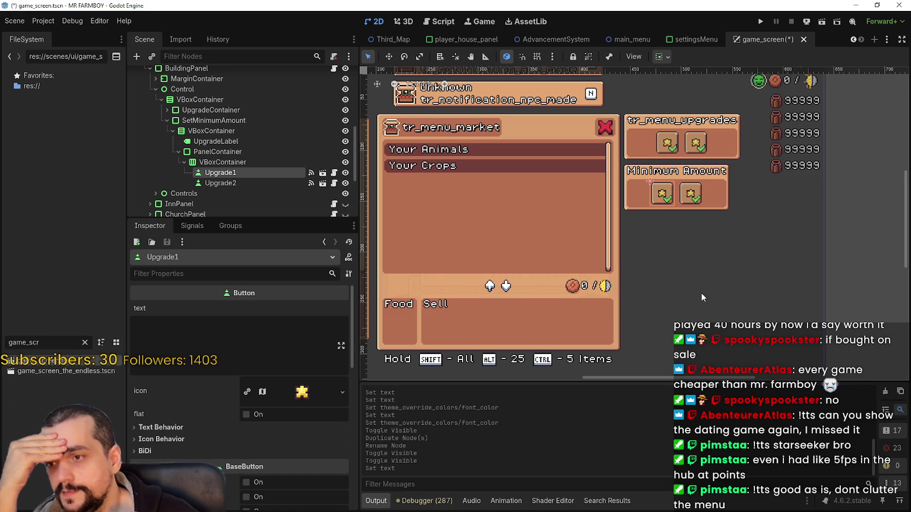
{"action": "scroll", "coordinate": [684, 259], "scroll_direction": "up", "scroll_amount": 2}
{"action": "scroll", "coordinate": [683, 259], "scroll_direction": "down", "scroll_amount": 2}
{"action": "scroll", "coordinate": [684, 260], "scroll_direction": "up", "scroll_amount": 1}
{"action": "scroll", "coordinate": [684, 259], "scroll_direction": "down", "scroll_amount": 1}
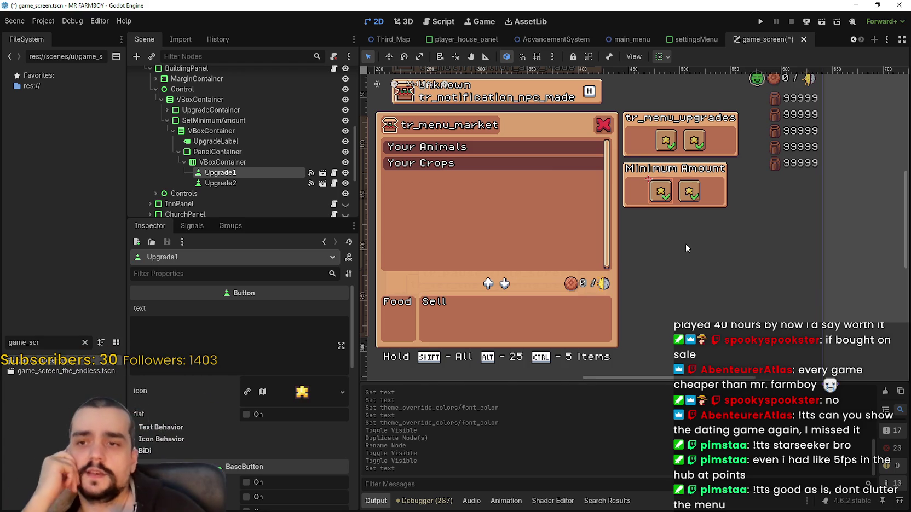
{"action": "scroll", "coordinate": [648, 181], "scroll_direction": "up", "scroll_amount": 3}
{"action": "left_click", "coordinate": [244, 153]}
{"action": "left_click", "coordinate": [247, 173]}
{"action": "left_click", "coordinate": [230, 162]}
{"action": "left_click", "coordinate": [235, 172]}
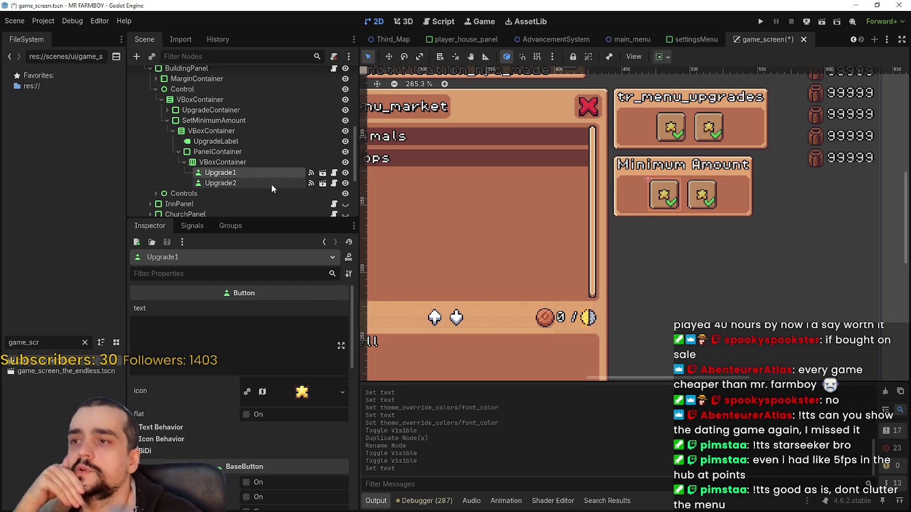
{"action": "scroll", "coordinate": [658, 141], "scroll_direction": "down", "scroll_amount": 2}
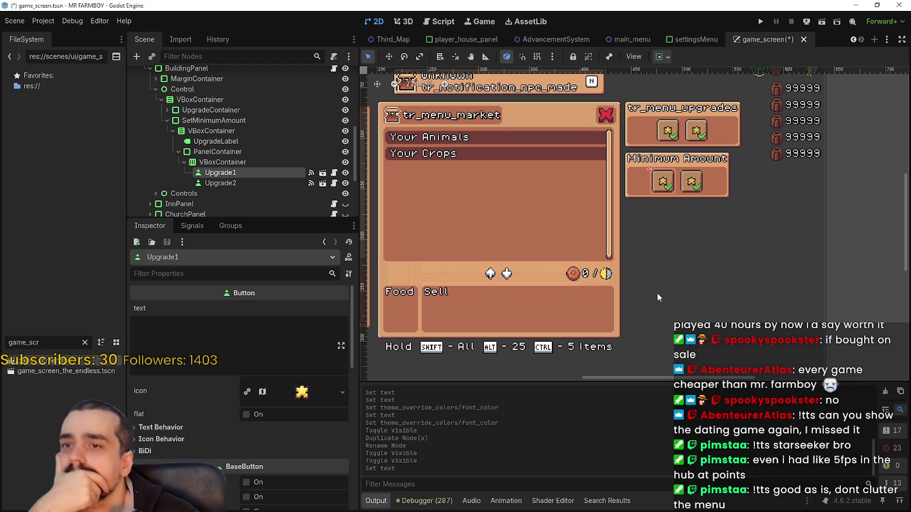
{"action": "scroll", "coordinate": [728, 143], "scroll_direction": "up", "scroll_amount": 1}
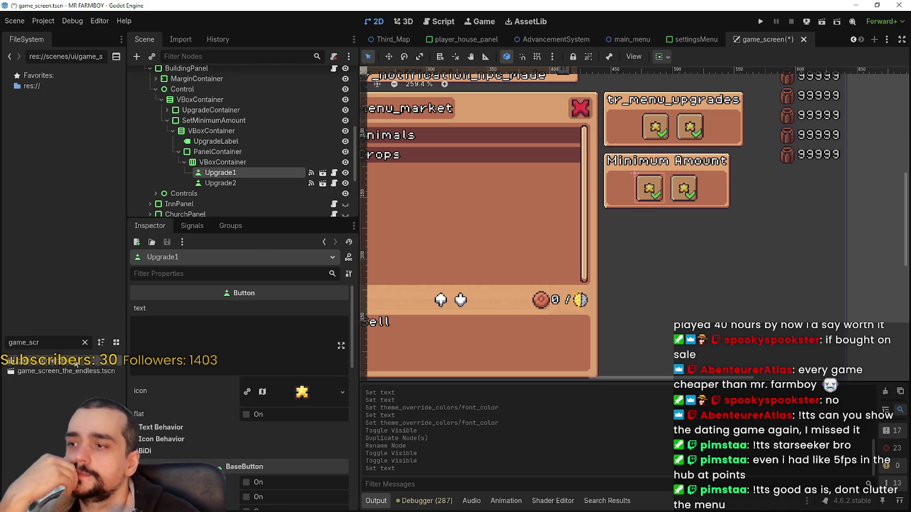
{"action": "left_click", "coordinate": [84, 342]}
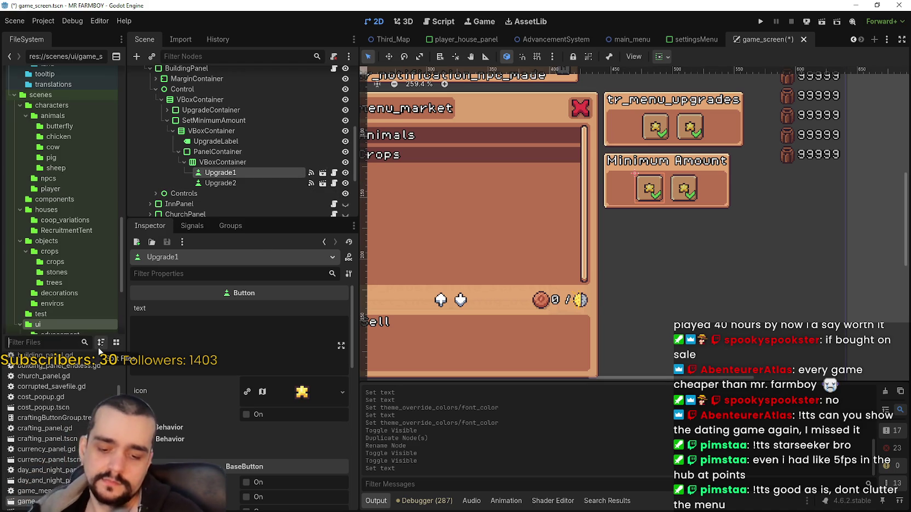
- Filter FileSystem for 'Upgrade', open UpgradeSlot.tscn, toggle the Disabled overlay's visibility, and save
{"action": "type", "text": "Upgrade"}
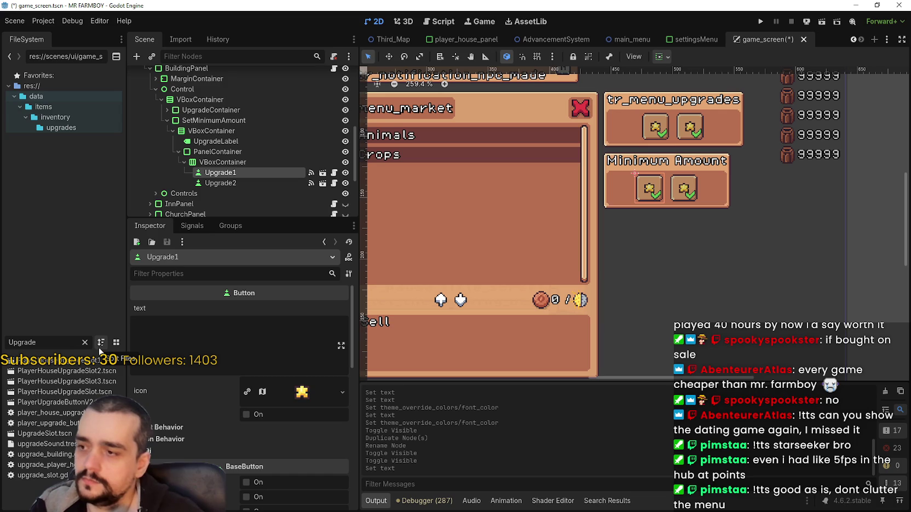
{"action": "double_click", "coordinate": [44, 434]}
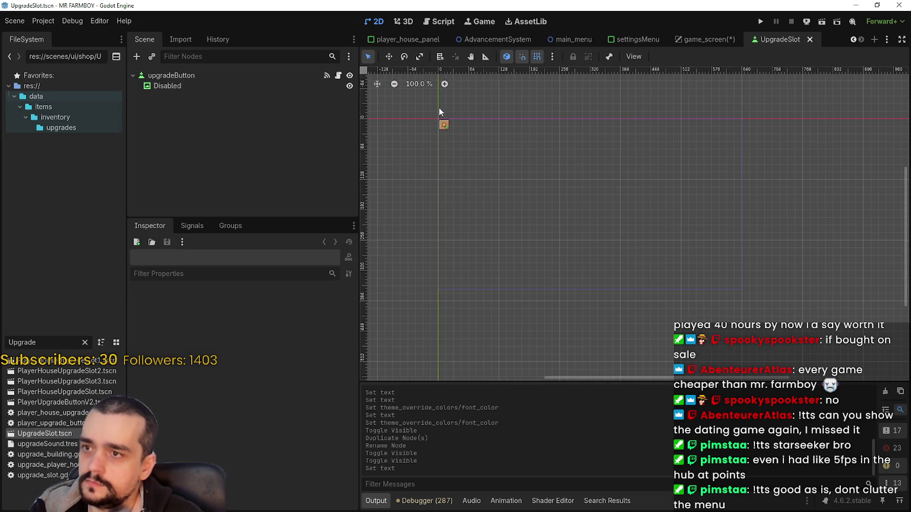
{"action": "scroll", "coordinate": [440, 105], "scroll_direction": "up", "scroll_amount": 6}
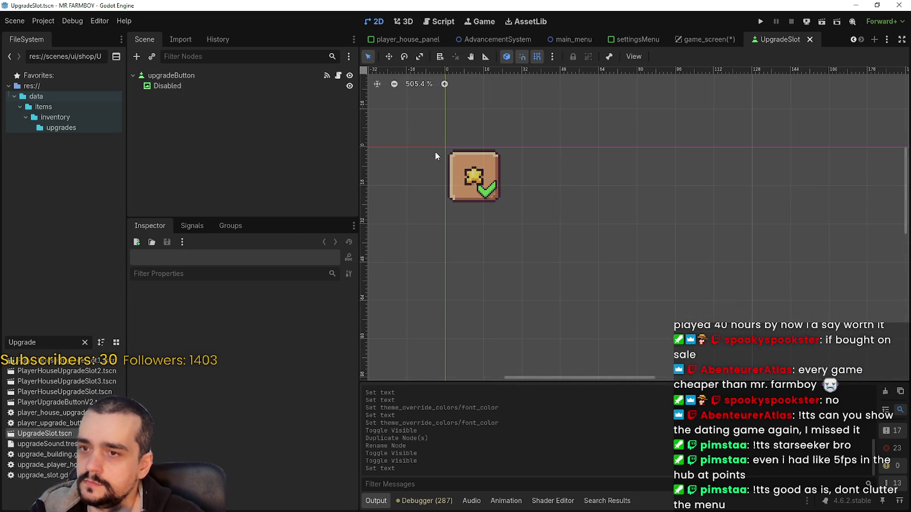
{"action": "left_click", "coordinate": [220, 76]}
{"action": "scroll", "coordinate": [287, 383], "scroll_direction": "down", "scroll_amount": 5}
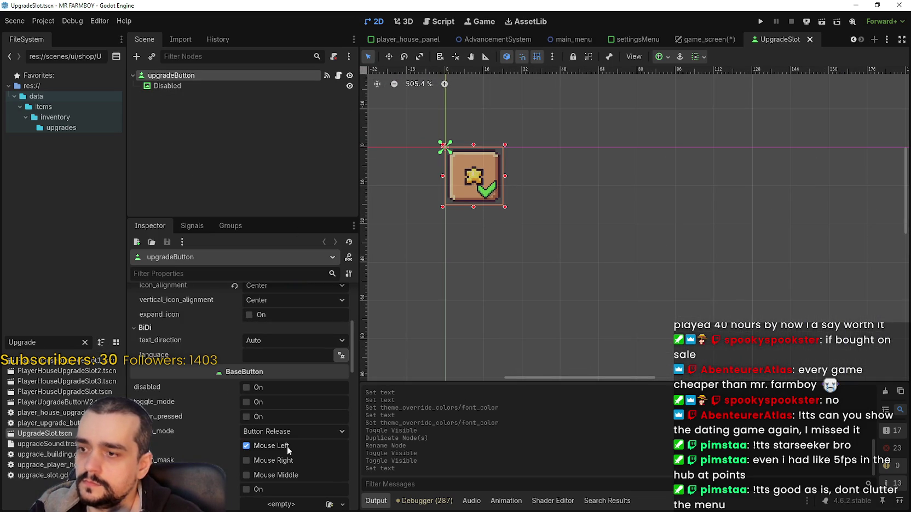
{"action": "mouse_move", "coordinate": [354, 348]}
{"action": "left_mouse_down"}
{"action": "mouse_move", "coordinate": [353, 409]}
{"action": "mouse_move", "coordinate": [350, 387]}
{"action": "left_mouse_up"}
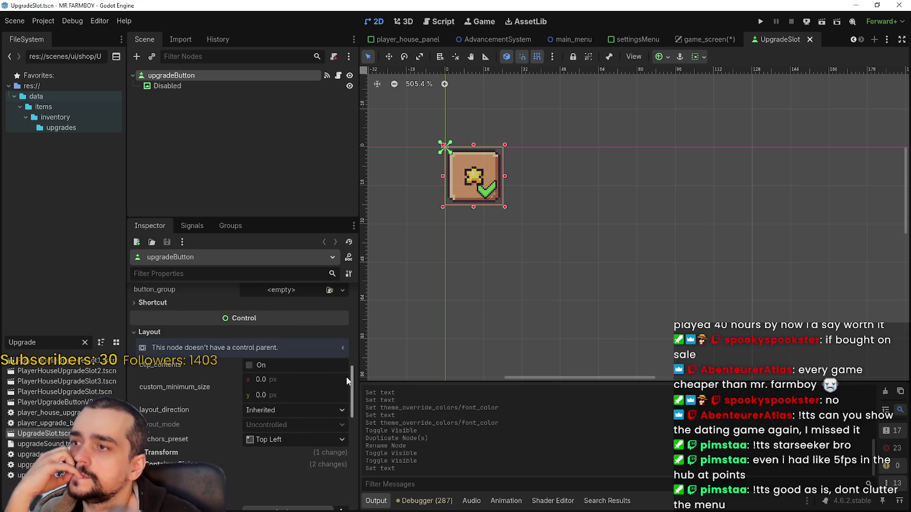
{"action": "left_click", "coordinate": [349, 86]}
{"action": "left_click", "coordinate": [349, 86]}
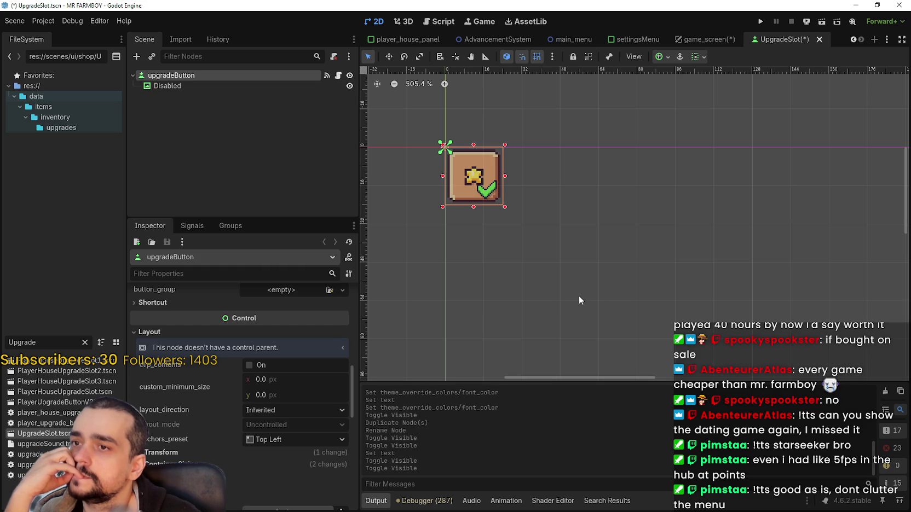
{"action": "key", "text": "ctrl+s"}
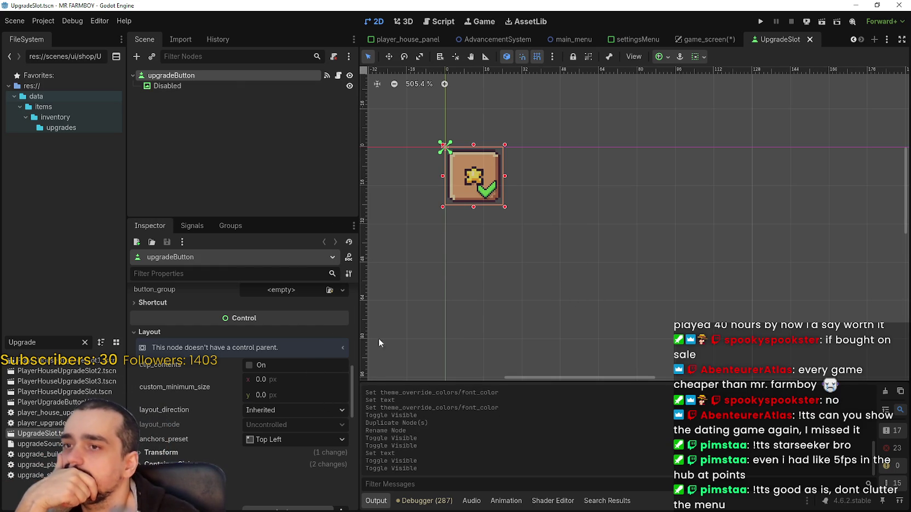
- Start duplicating UpgradeSlot.tscn but cancel, then open the upgradeButton's upgrade_slot.gd script
{"action": "scroll", "coordinate": [451, 172], "scroll_direction": "up", "scroll_amount": 4}
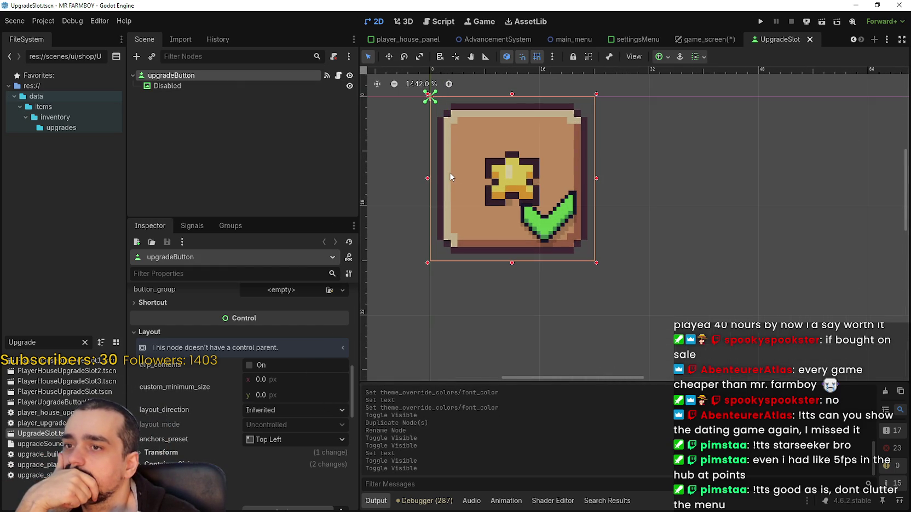
{"action": "scroll", "coordinate": [451, 174], "scroll_direction": "down", "scroll_amount": 3}
{"action": "scroll", "coordinate": [451, 177], "scroll_direction": "down", "scroll_amount": 2}
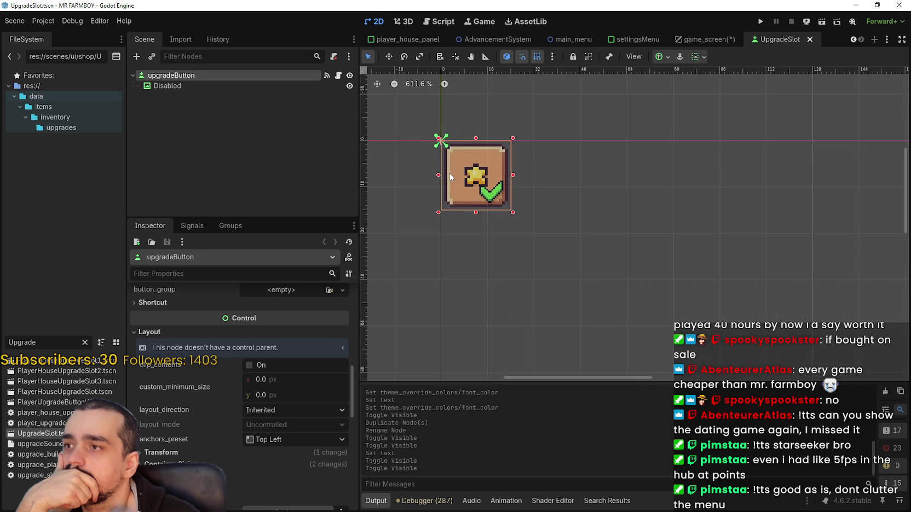
{"action": "scroll", "coordinate": [312, 395], "scroll_direction": "up", "scroll_amount": 3}
{"action": "scroll", "coordinate": [296, 427], "scroll_direction": "up", "scroll_amount": 5}
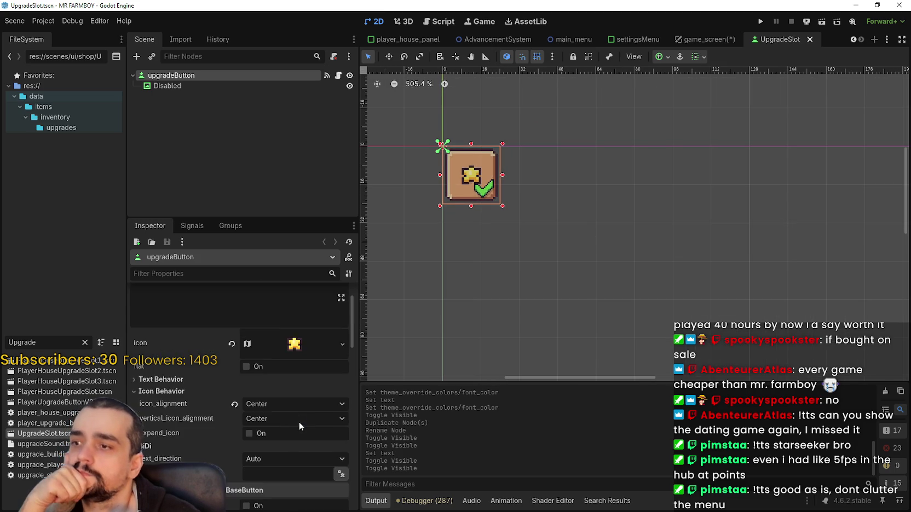
{"action": "scroll", "coordinate": [291, 366], "scroll_direction": "down", "scroll_amount": 10}
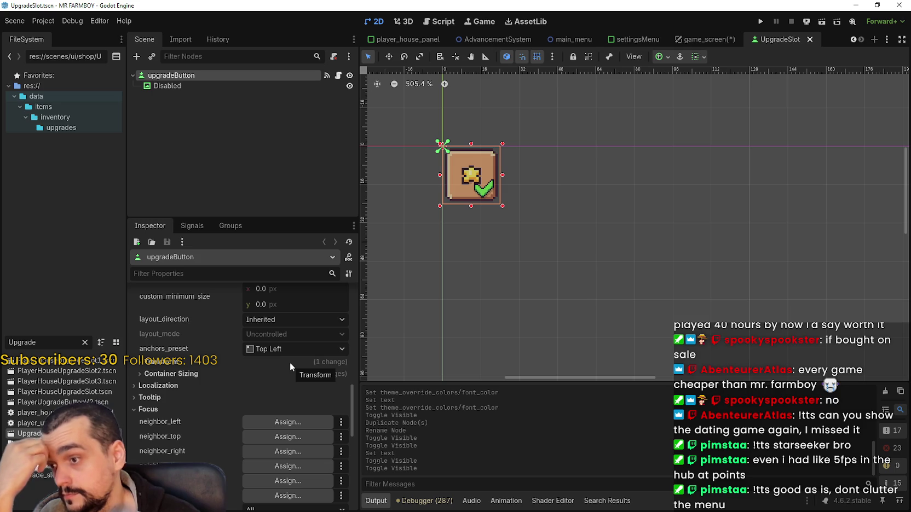
{"action": "scroll", "coordinate": [298, 386], "scroll_direction": "down", "scroll_amount": 8}
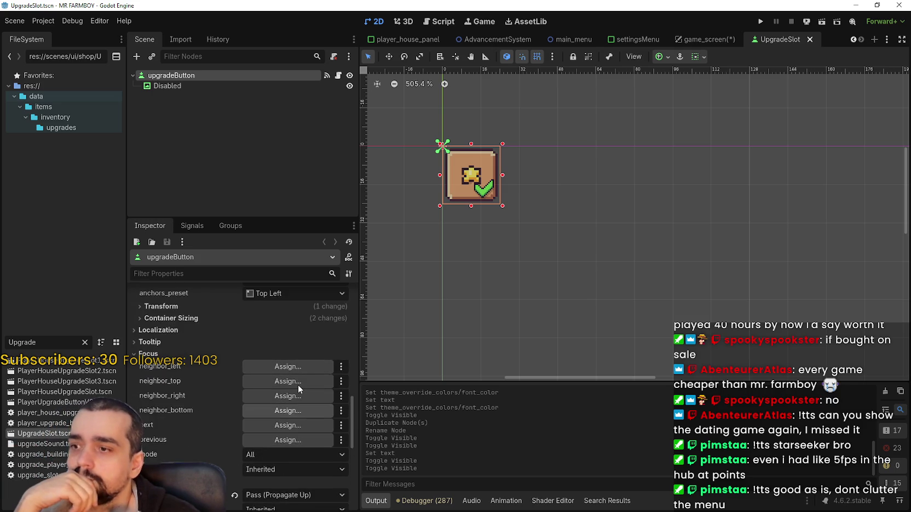
{"action": "right_click", "coordinate": [51, 436]}
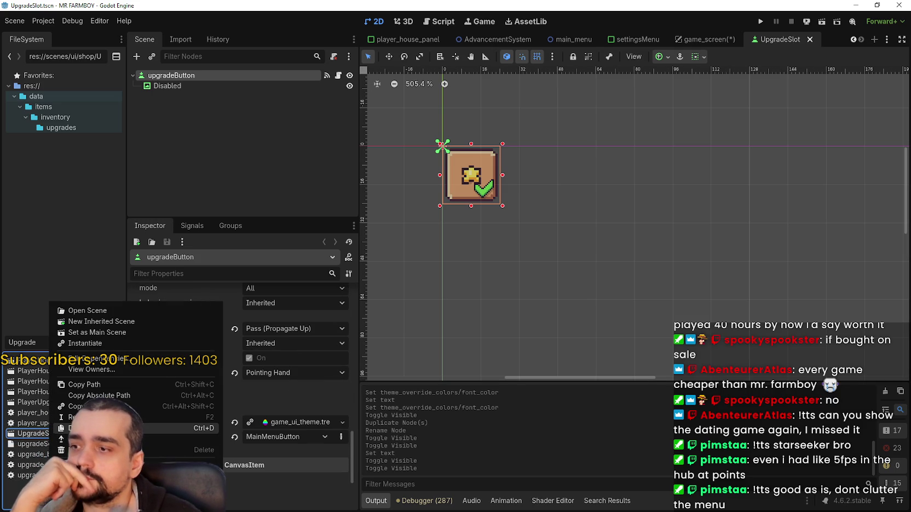
{"action": "left_click", "coordinate": [175, 428]}
{"action": "left_click", "coordinate": [501, 304]}
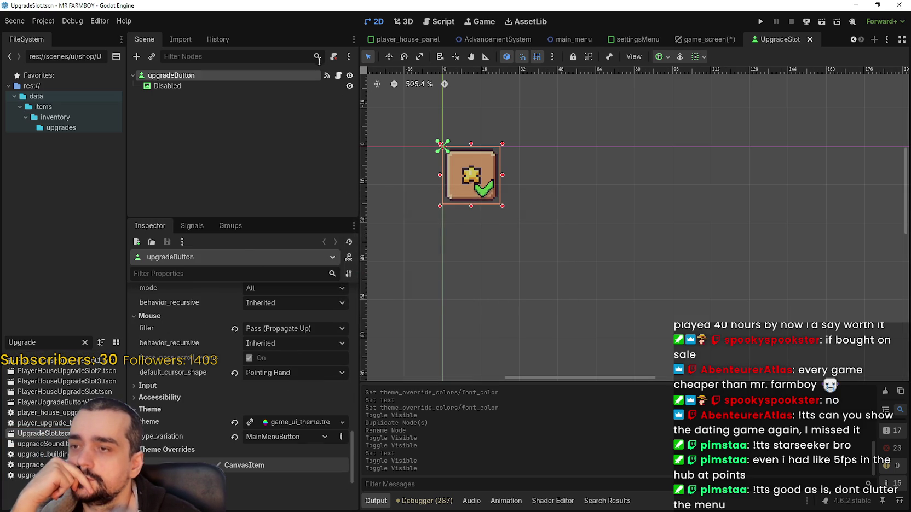
{"action": "left_click", "coordinate": [338, 76]}
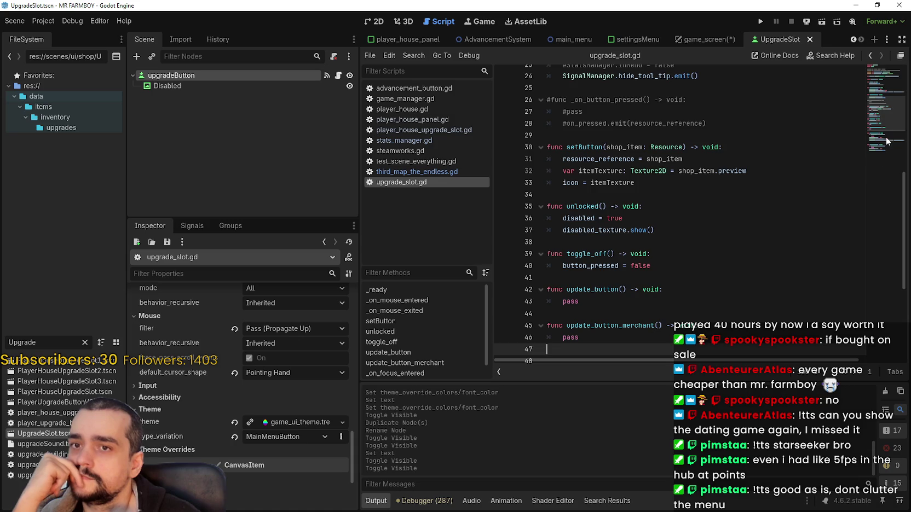
- Review the signals connected to the UpgradeSlot button
{"action": "scroll", "coordinate": [882, 148], "scroll_direction": "down", "scroll_amount": 5}
{"action": "left_click_drag", "start_coordinate": [880, 157], "coordinate": [871, 88]}
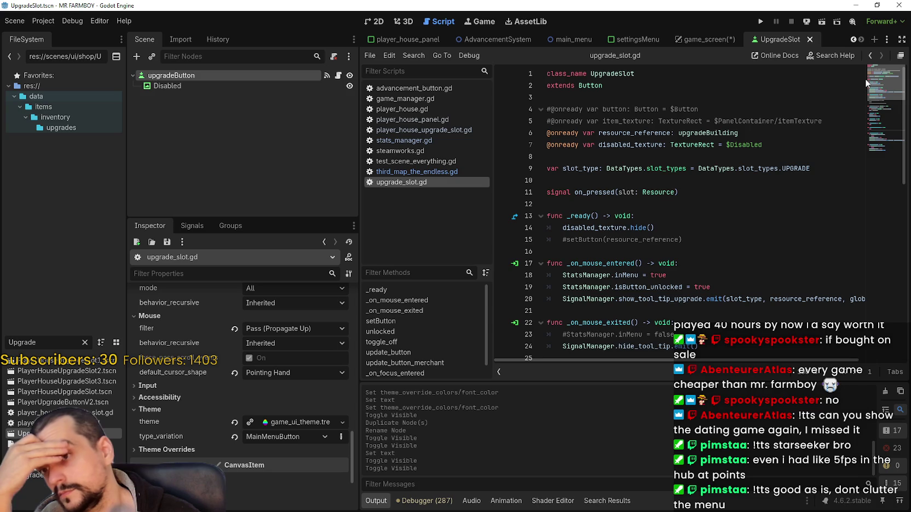
{"action": "mouse_move", "coordinate": [865, 83]}
{"action": "left_mouse_down"}
{"action": "mouse_move", "coordinate": [867, 151]}
{"action": "mouse_move", "coordinate": [864, 95]}
{"action": "left_mouse_up"}
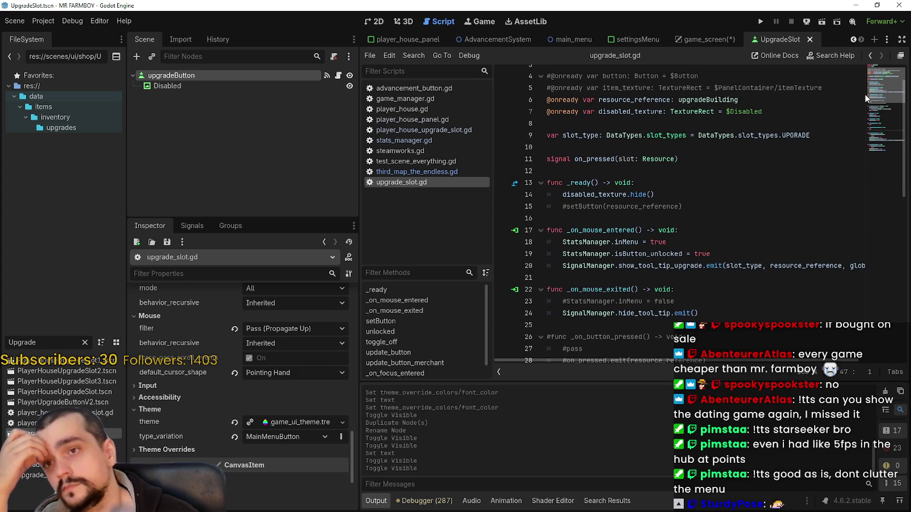
{"action": "left_click_drag", "start_coordinate": [865, 94], "coordinate": [866, 89]}
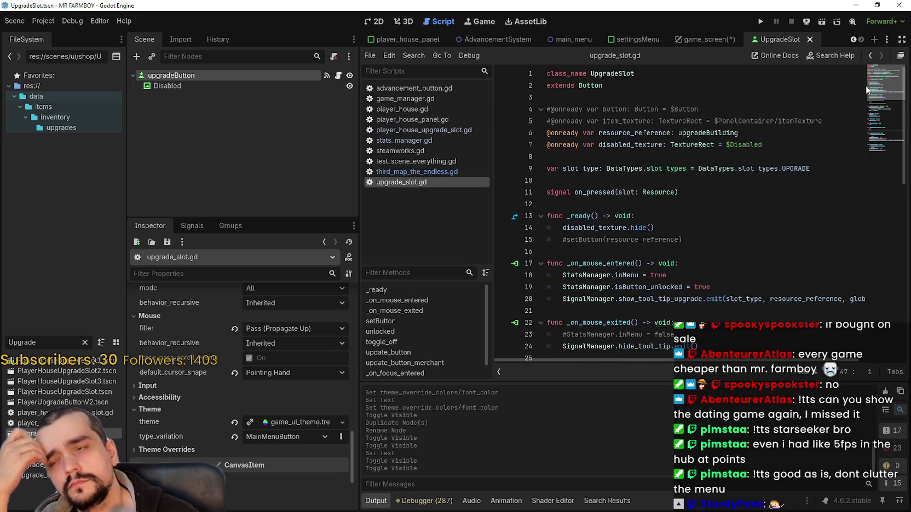
{"action": "left_click", "coordinate": [192, 226]}
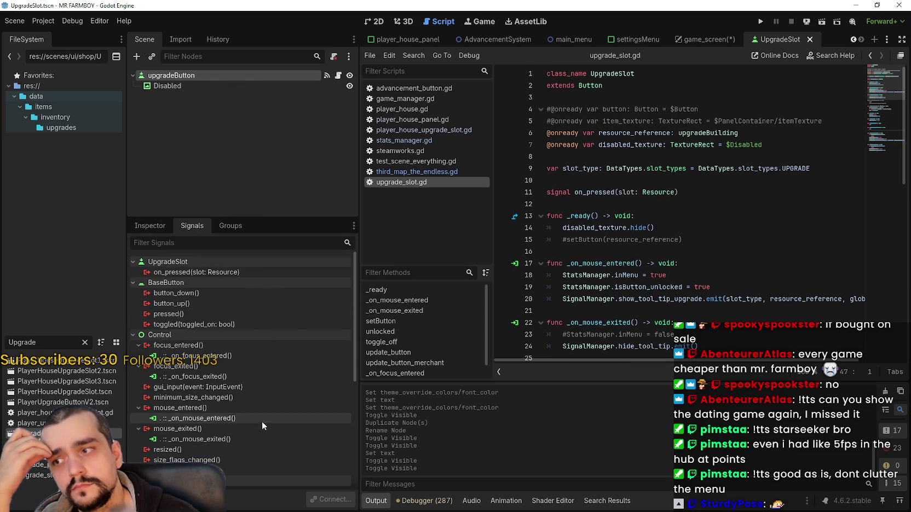
{"action": "scroll", "coordinate": [714, 168], "scroll_direction": "down", "scroll_amount": 3}
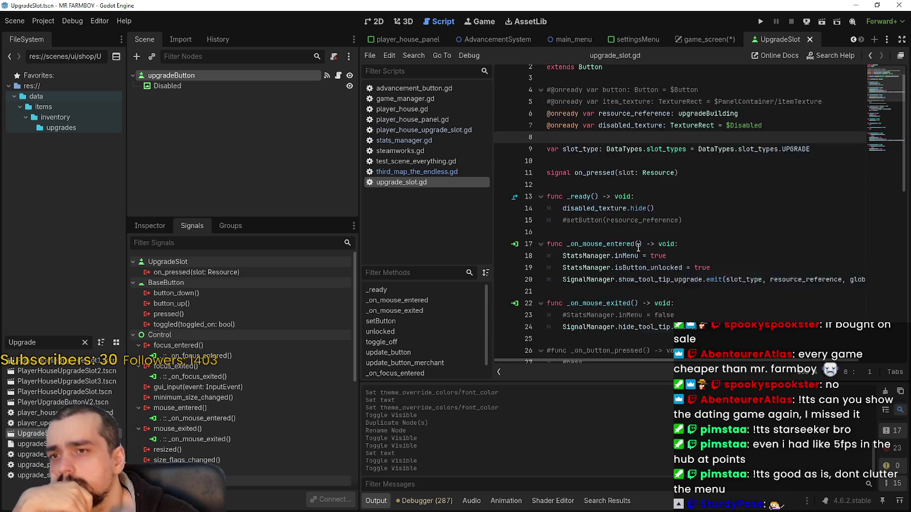
{"action": "scroll", "coordinate": [683, 253], "scroll_direction": "up", "scroll_amount": 3}
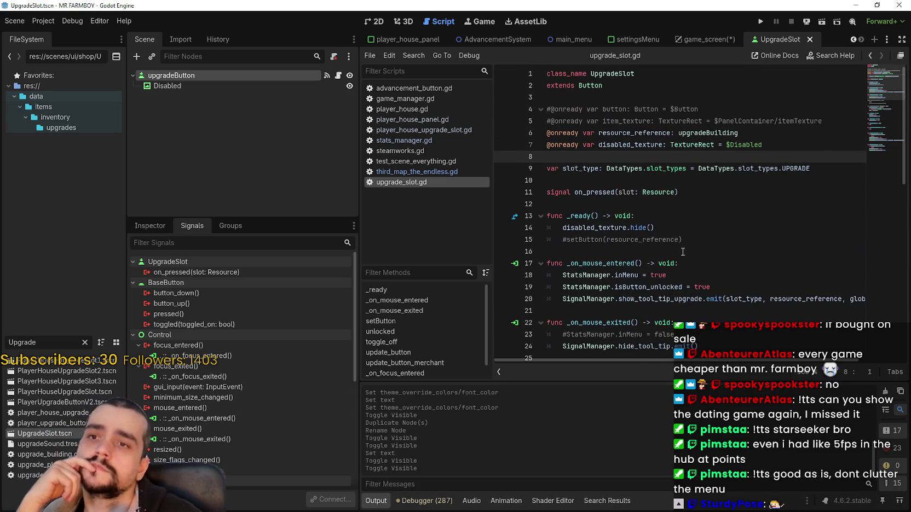
- Inspect the resource_reference declaration and the uses of on_pressed in upgrade_slot.gd
{"action": "left_click", "coordinate": [723, 133]}
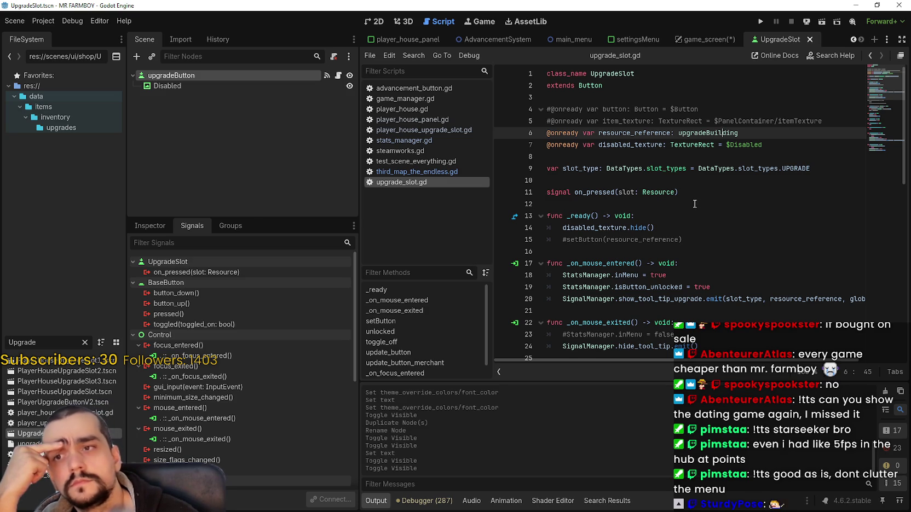
{"action": "scroll", "coordinate": [693, 203], "scroll_direction": "down", "scroll_amount": 2}
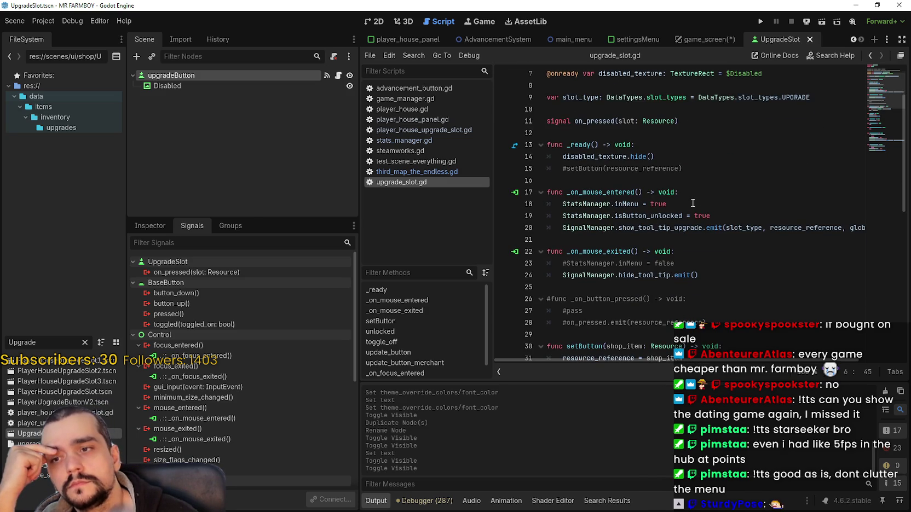
{"action": "double_click", "coordinate": [603, 121]}
{"action": "scroll", "coordinate": [702, 250], "scroll_direction": "down", "scroll_amount": 2}
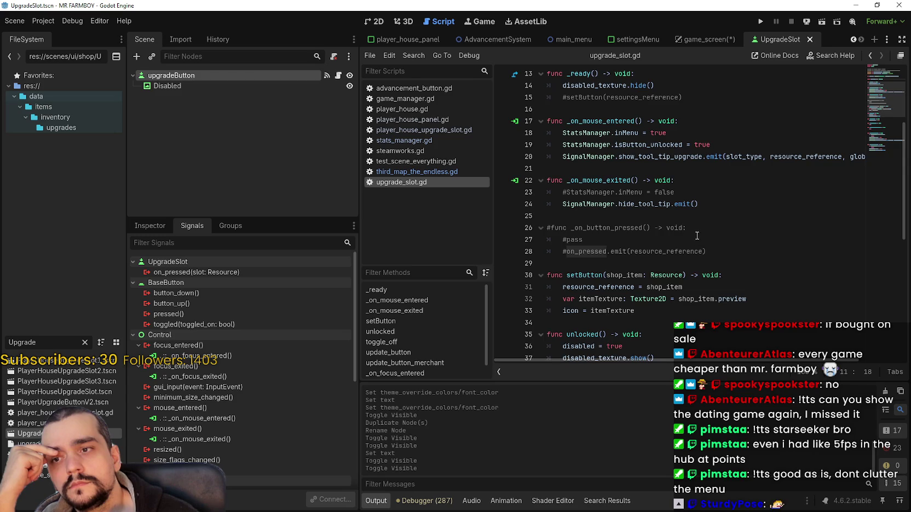
{"action": "scroll", "coordinate": [695, 232], "scroll_direction": "down", "scroll_amount": 3}
{"action": "scroll", "coordinate": [695, 231], "scroll_direction": "down", "scroll_amount": 4}
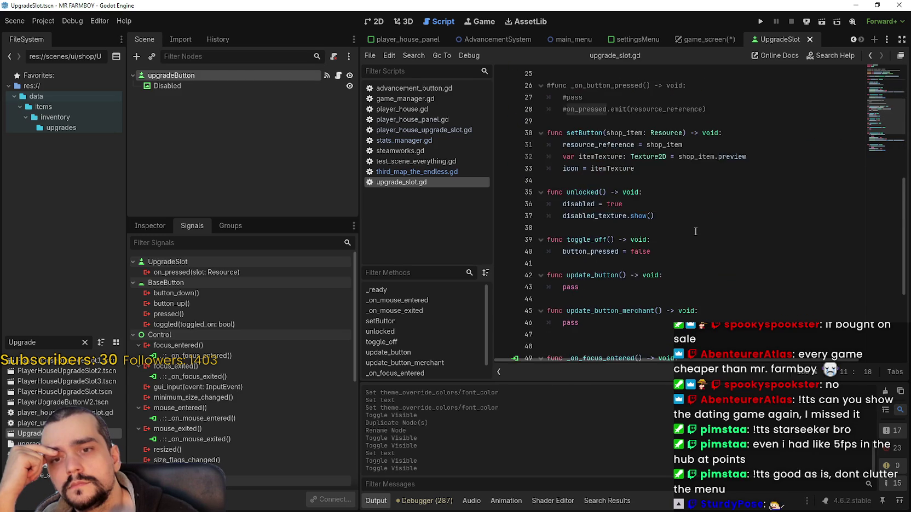
{"action": "scroll", "coordinate": [695, 231], "scroll_direction": "down", "scroll_amount": 1}
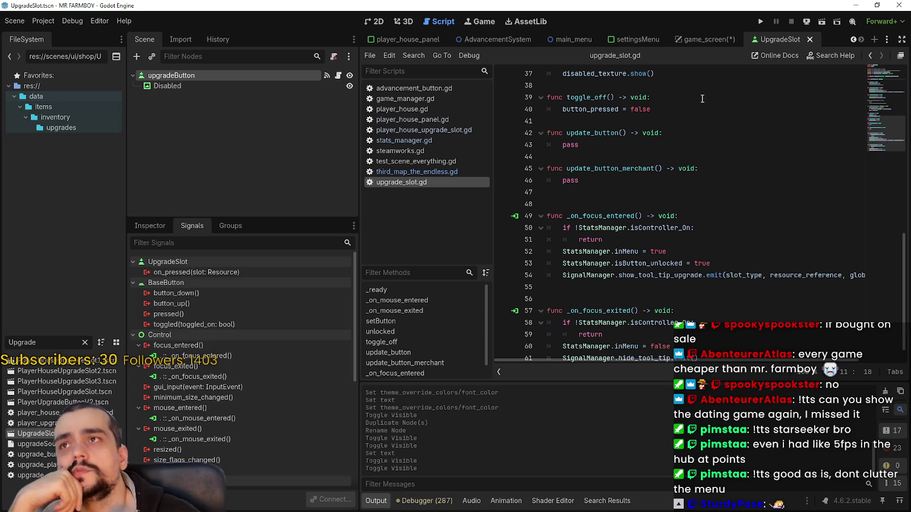
{"action": "scroll", "coordinate": [718, 221], "scroll_direction": "up", "scroll_amount": 9}
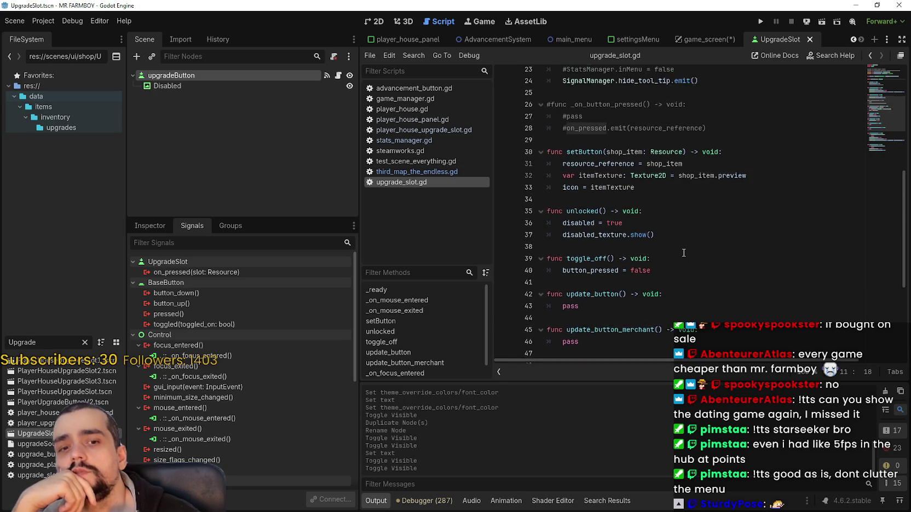
{"action": "left_click", "coordinate": [668, 193]}
{"action": "scroll", "coordinate": [669, 193], "scroll_direction": "up", "scroll_amount": 3}
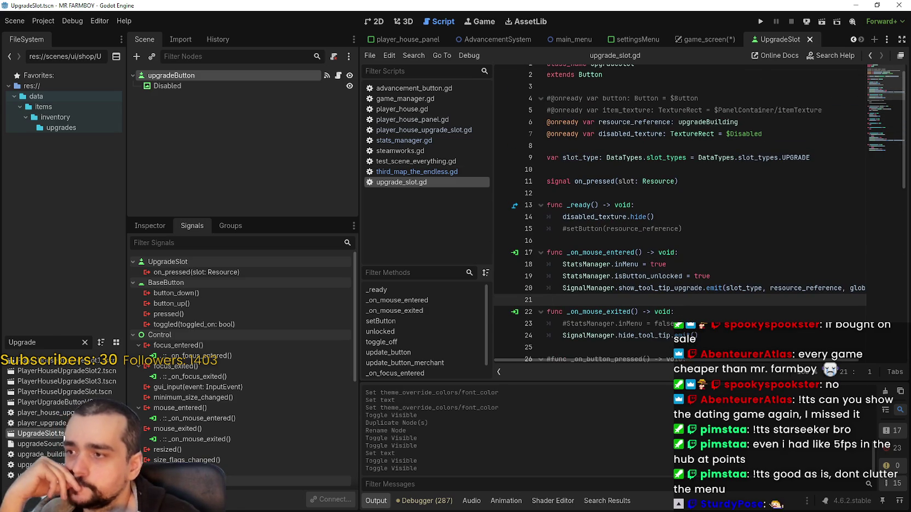
- Return to the 2D view of the UpgradeSlot scene
{"action": "right_click", "coordinate": [63, 434]}
{"action": "left_click", "coordinate": [49, 433]}
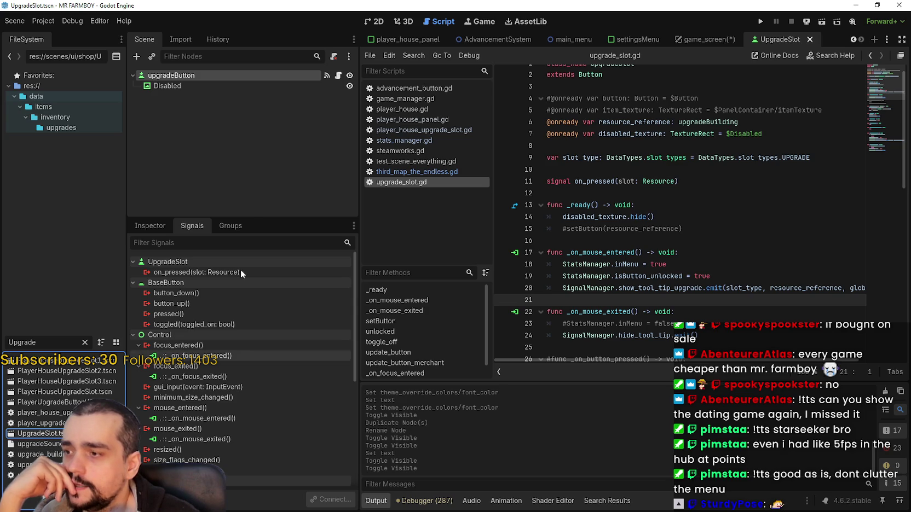
{"action": "left_click", "coordinate": [375, 22]}
{"action": "right_click", "coordinate": [96, 434]}
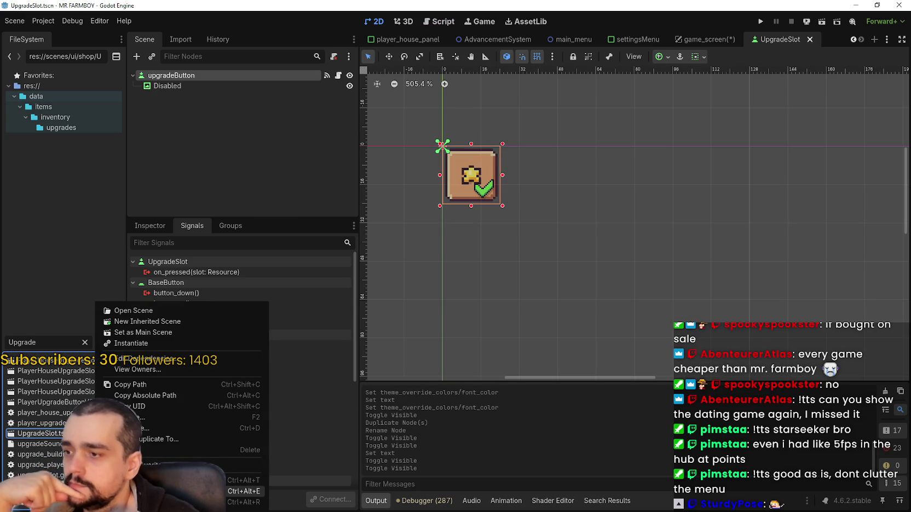
- Duplicate UpgradeSlot.tscn as MinimumSlot.tscn
{"action": "left_click", "coordinate": [157, 429]}
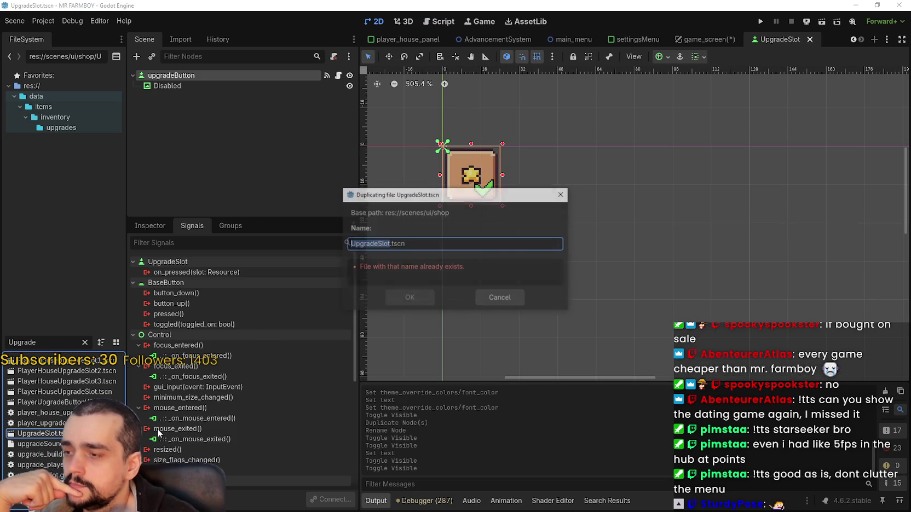
{"action": "left_click", "coordinate": [432, 244]}
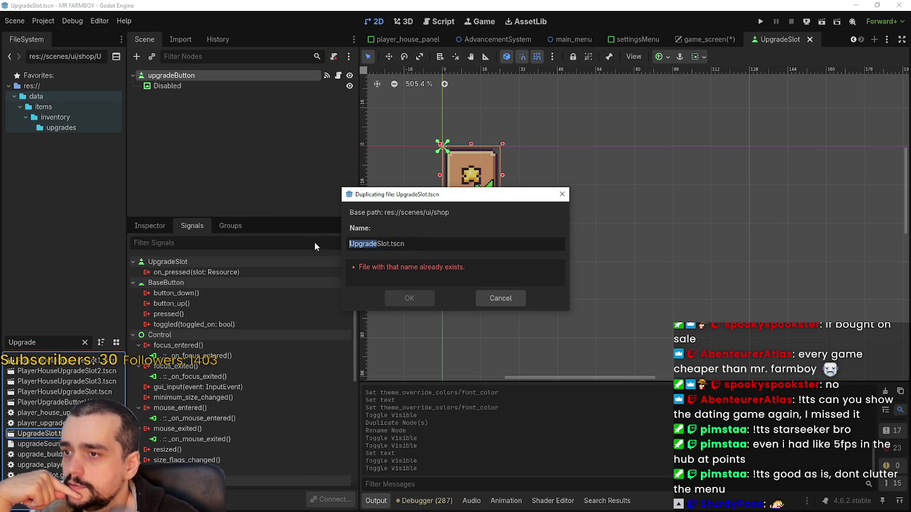
{"action": "type", "text": "Mini"}
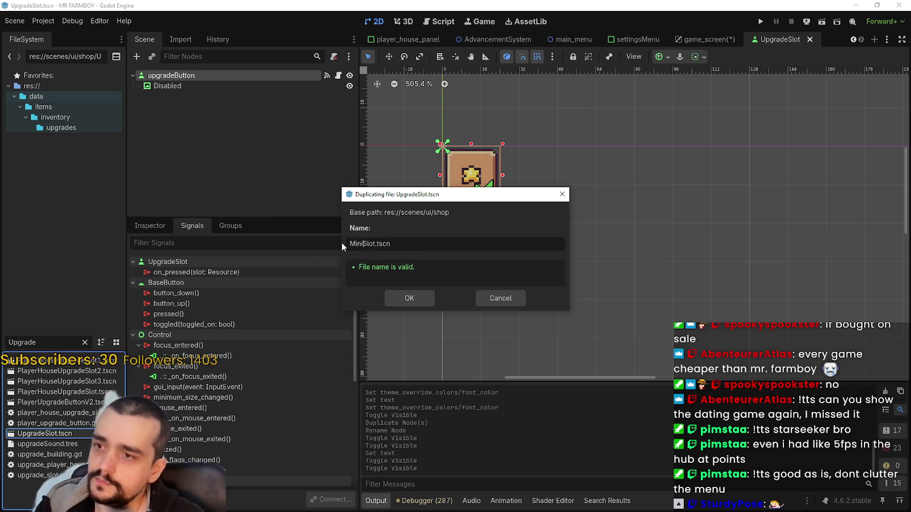
{"action": "type", "text": "mum"}
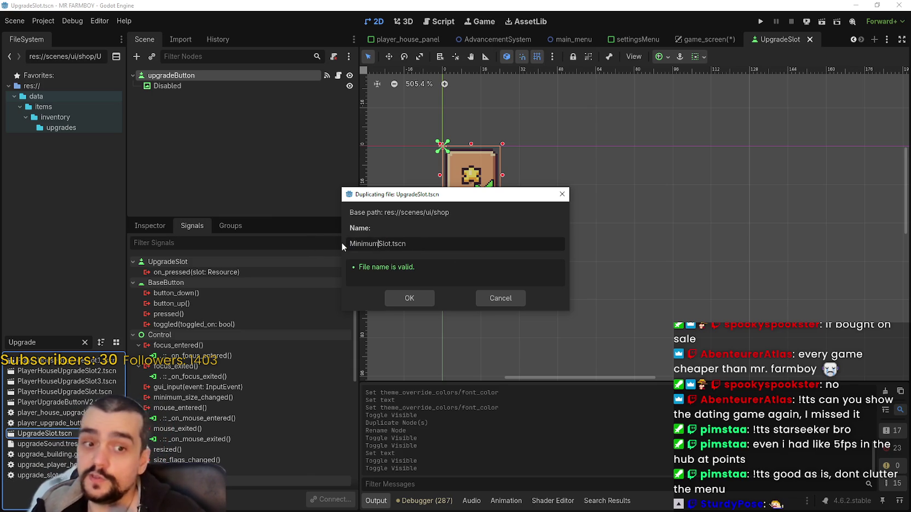
{"action": "left_click", "coordinate": [409, 298]}
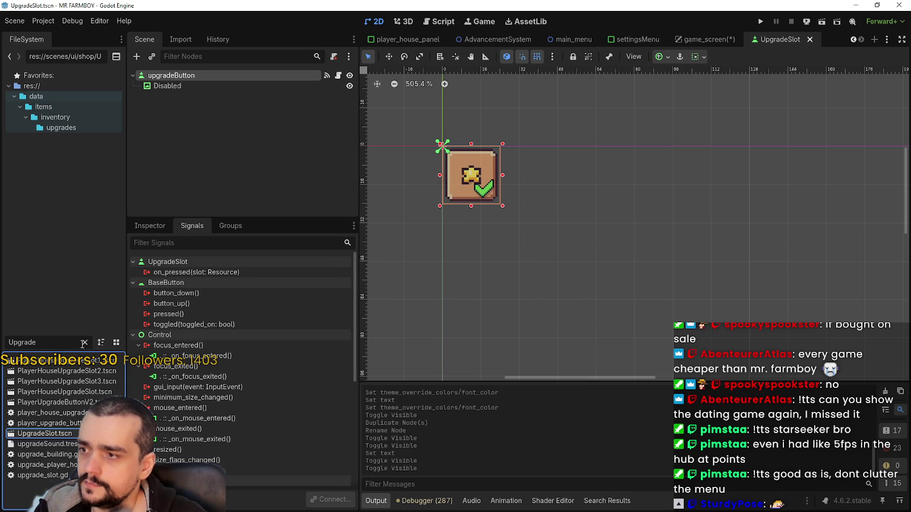
- Clear the 'Upgrade' file filter and open MinimumSlot.tscn
{"action": "left_click", "coordinate": [84, 344]}
{"action": "scroll", "coordinate": [54, 422], "scroll_direction": "up", "scroll_amount": 2}
{"action": "scroll", "coordinate": [59, 398], "scroll_direction": "up", "scroll_amount": 1}
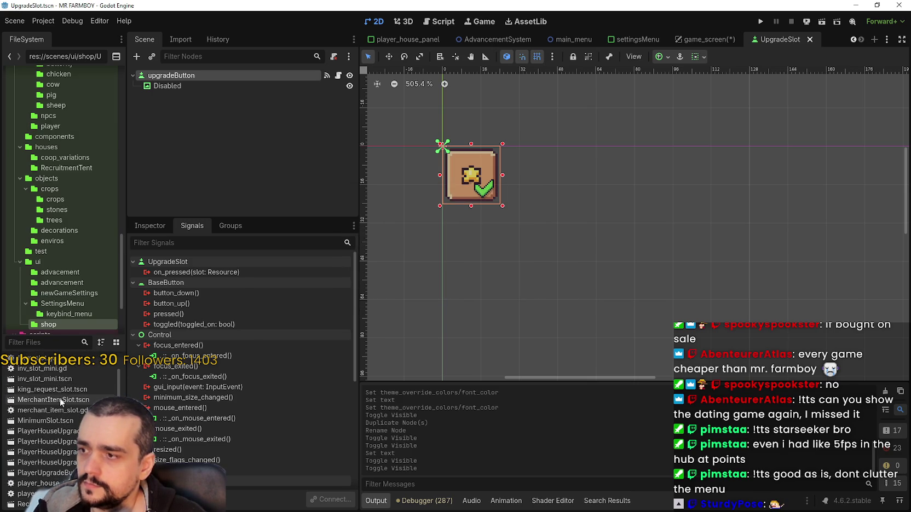
{"action": "scroll", "coordinate": [61, 402], "scroll_direction": "up", "scroll_amount": 1}
{"action": "double_click", "coordinate": [46, 440]}
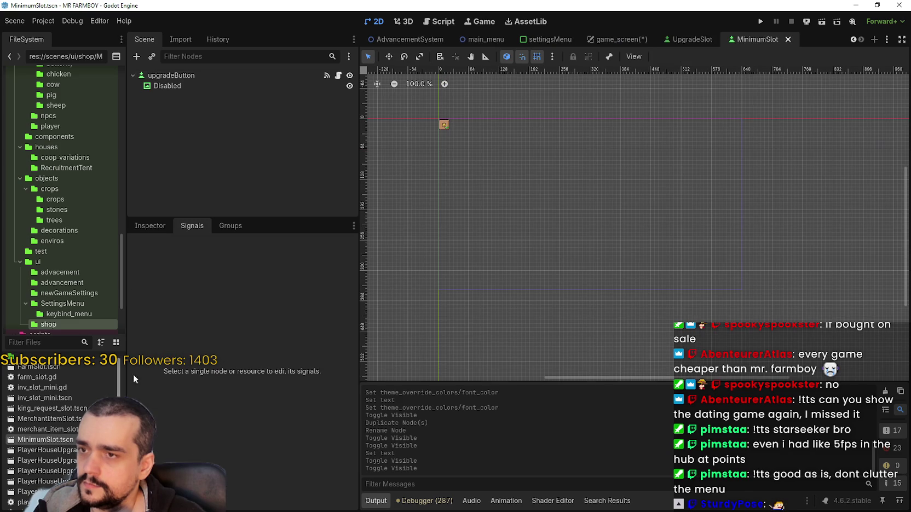
{"action": "scroll", "coordinate": [383, 113], "scroll_direction": "up", "scroll_amount": 6}
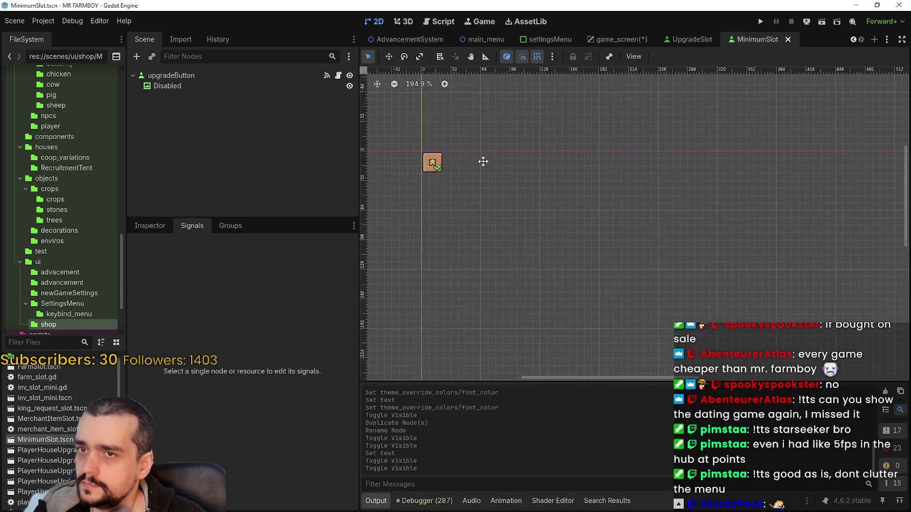
{"action": "scroll", "coordinate": [480, 169], "scroll_direction": "up", "scroll_amount": 8}
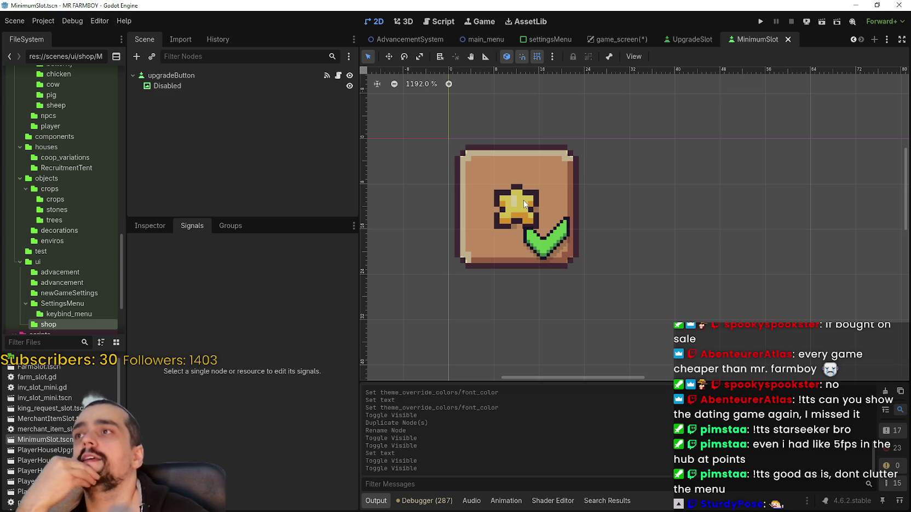
- Open the upgrade_slot.gd script still attached to the upgradeButton root node
{"action": "double_click", "coordinate": [168, 86]}
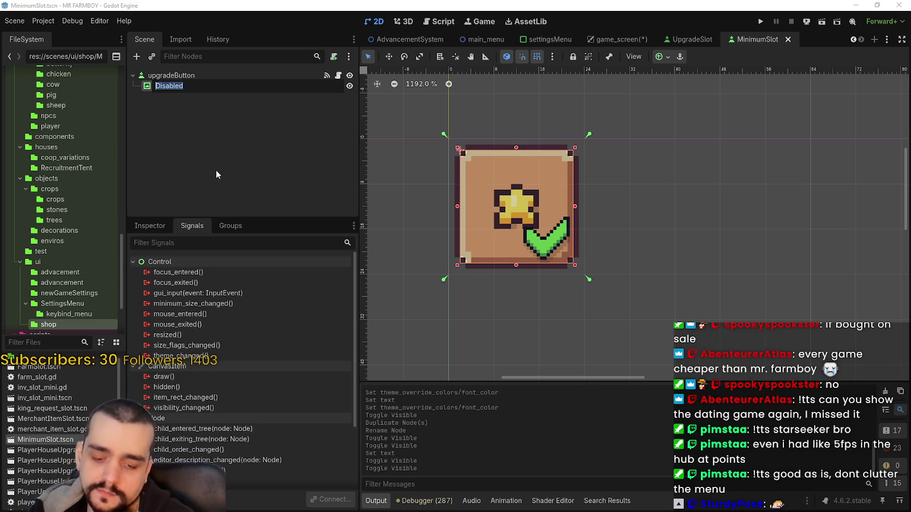
{"action": "key", "text": "Return"}
{"action": "left_click", "coordinate": [228, 75]}
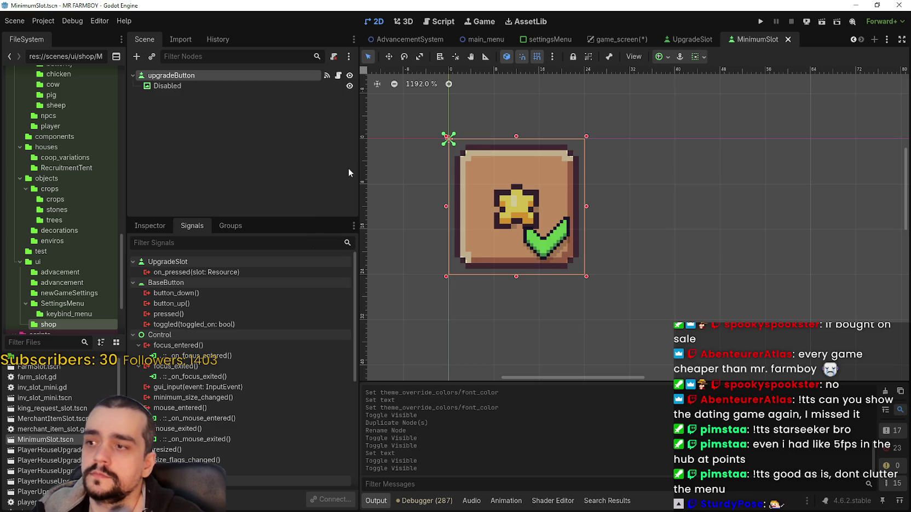
{"action": "left_click", "coordinate": [338, 75]}
{"action": "scroll", "coordinate": [748, 226], "scroll_direction": "down", "scroll_amount": 12}
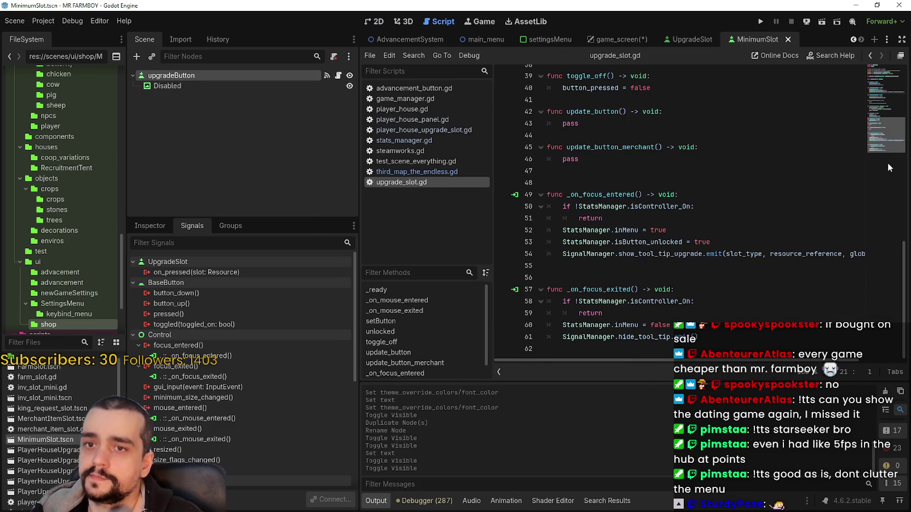
- Copy the upgrade_slot.gd code and detach that script from the root node
{"action": "left_click_drag", "start_coordinate": [729, 336], "coordinate": [695, 301]}
{"action": "left_click_drag", "start_coordinate": [583, 93], "coordinate": [520, 2]}
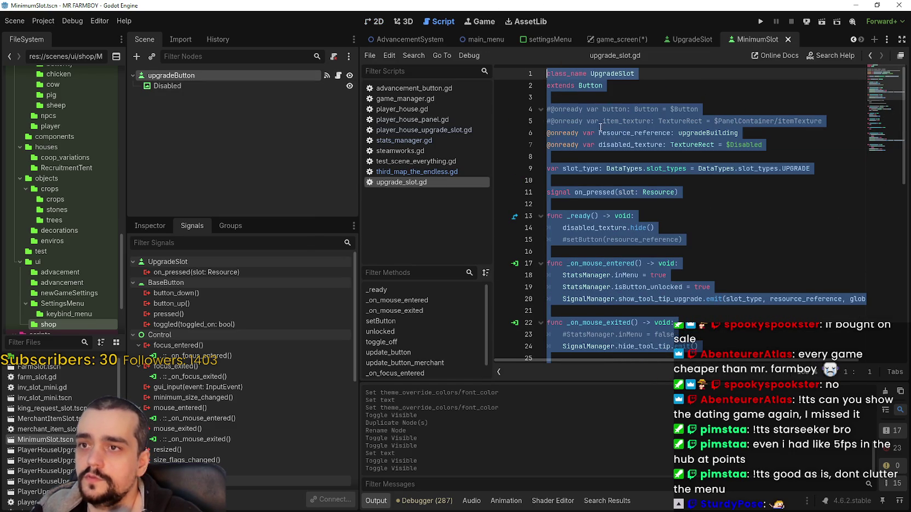
{"action": "left_click", "coordinate": [671, 146]}
{"action": "right_click", "coordinate": [192, 75]}
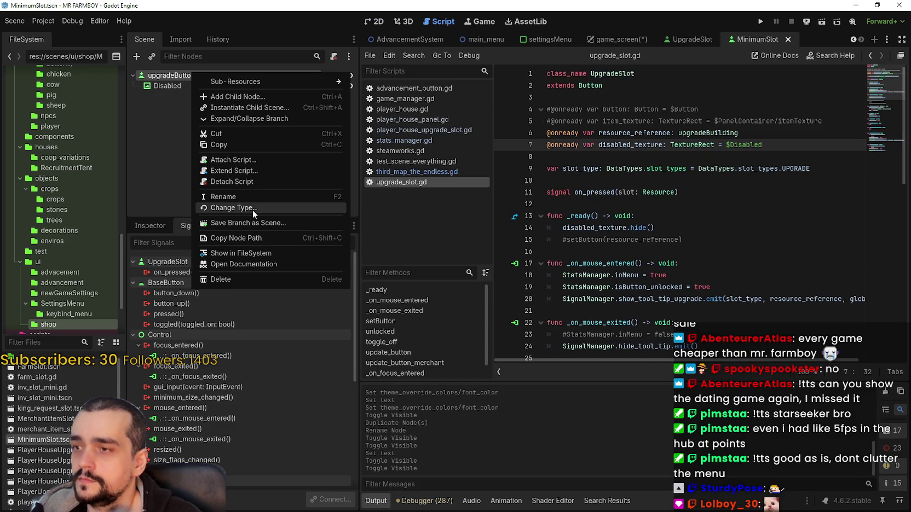
{"action": "left_click", "coordinate": [193, 162]}
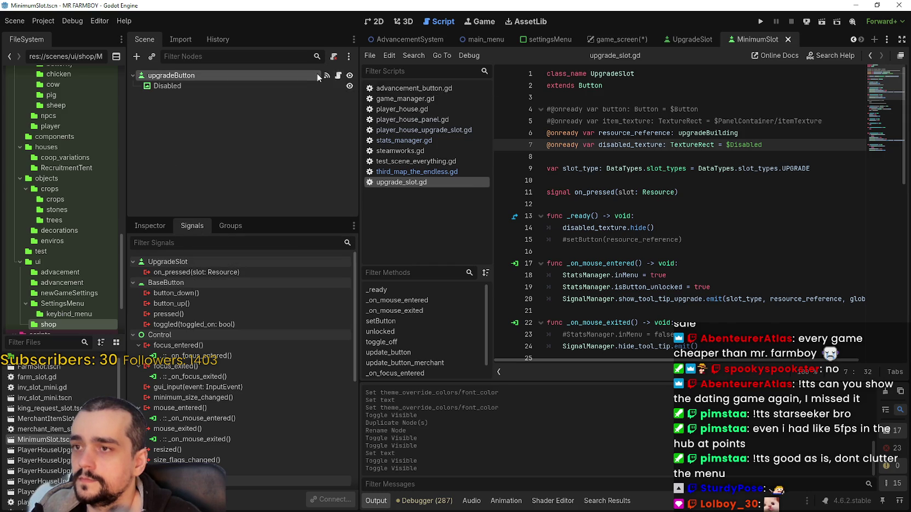
{"action": "right_click", "coordinate": [316, 73]}
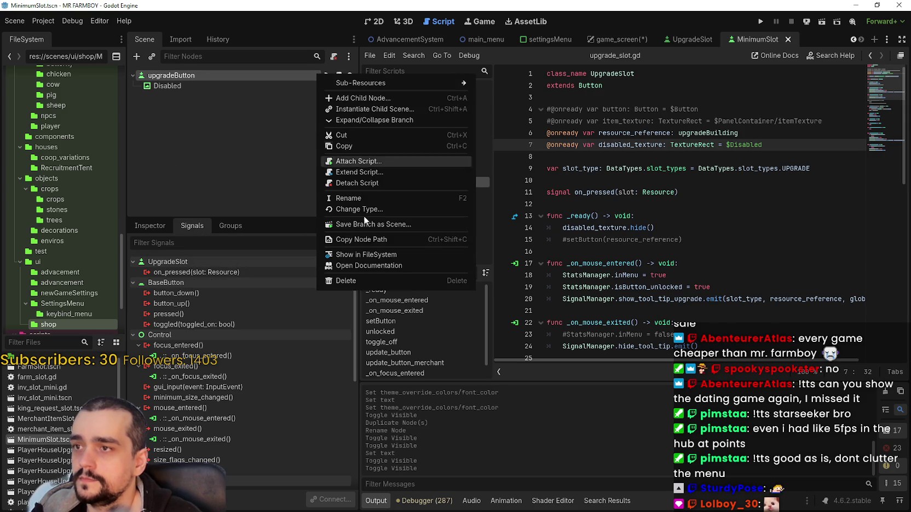
{"action": "left_click", "coordinate": [359, 182]}
- Attach a new minimum_slot.gd script to the root and paste in the copied code
{"action": "right_click", "coordinate": [284, 77]}
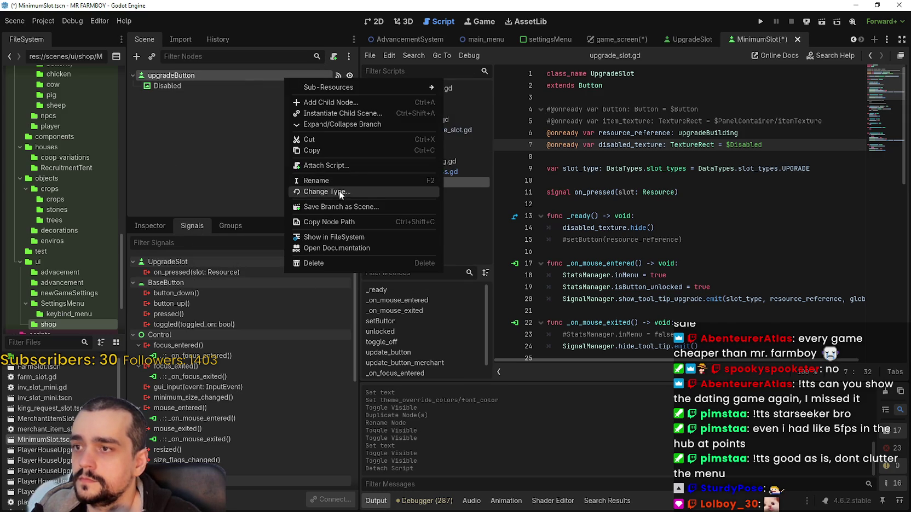
{"action": "left_click", "coordinate": [341, 166]}
{"action": "left_click", "coordinate": [409, 330]}
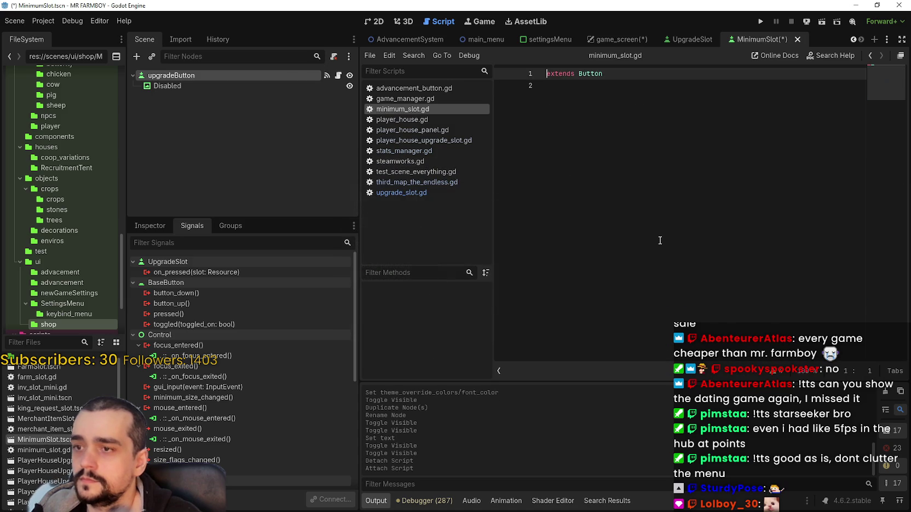
{"action": "key", "text": "ctrl+a"}
{"action": "key", "text": "ctrl+v"}
- Change the script's class_name to MinimumSlot
{"action": "scroll", "coordinate": [592, 170], "scroll_direction": "up", "scroll_amount": 10}
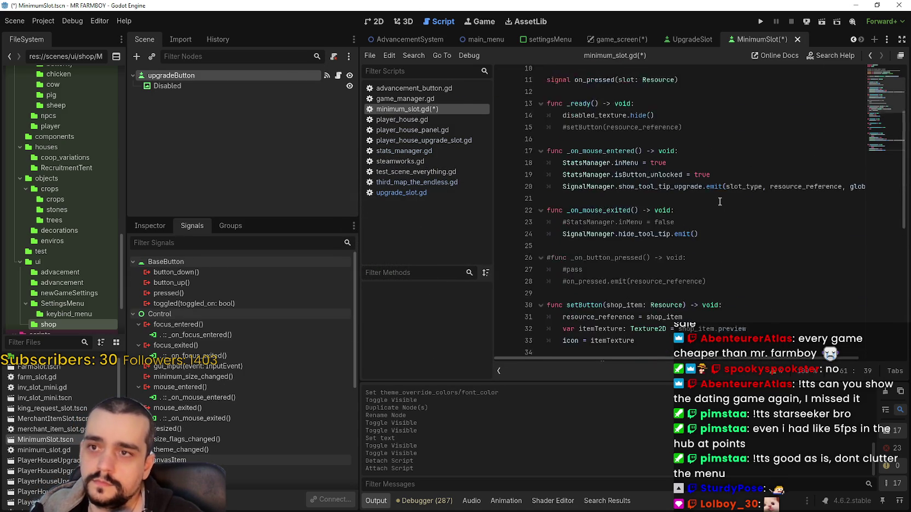
{"action": "left_click", "coordinate": [619, 73]}
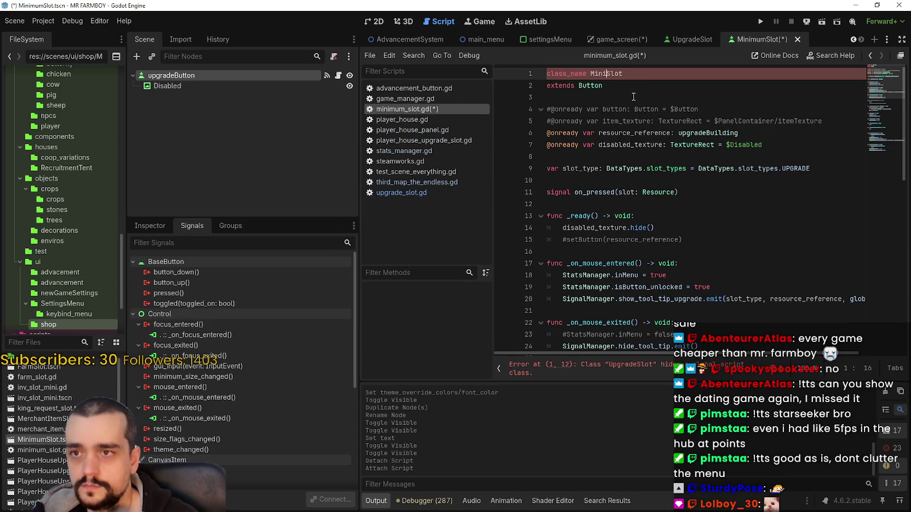
{"action": "left_click", "coordinate": [657, 144]}
{"action": "scroll", "coordinate": [684, 146], "scroll_direction": "down", "scroll_amount": 3}
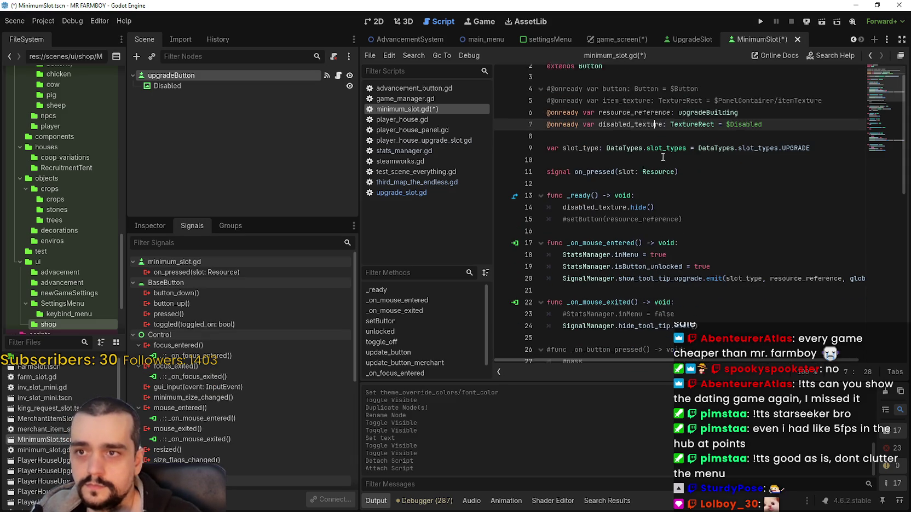
{"action": "scroll", "coordinate": [714, 148], "scroll_direction": "up", "scroll_amount": 3}
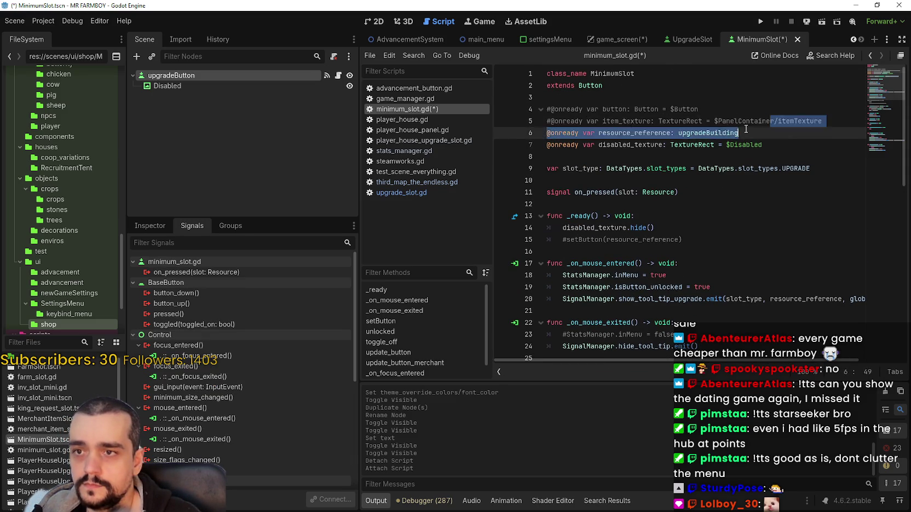
{"action": "left_click", "coordinate": [756, 168]}
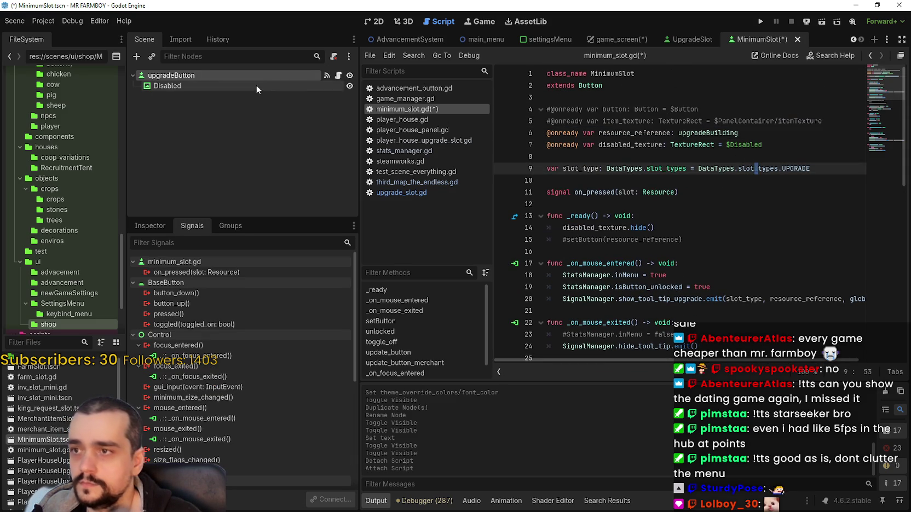
{"action": "double_click", "coordinate": [181, 76]}
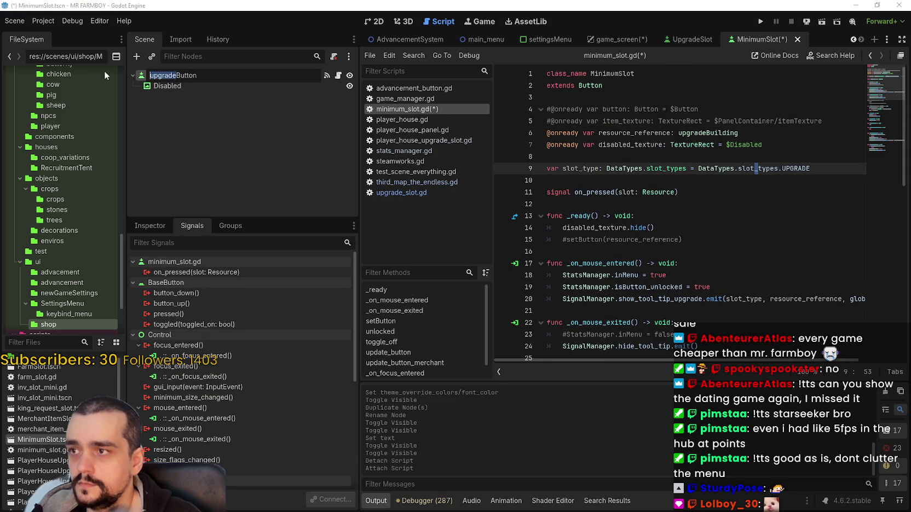
- Rename the root node to MinimumButton
{"action": "type", "text": "Minimu"}
{"action": "type", "text": "m"}
{"action": "key", "text": "BackSpace"}
{"action": "key", "text": "BackSpace"}
{"action": "key", "text": "BackSpace"}
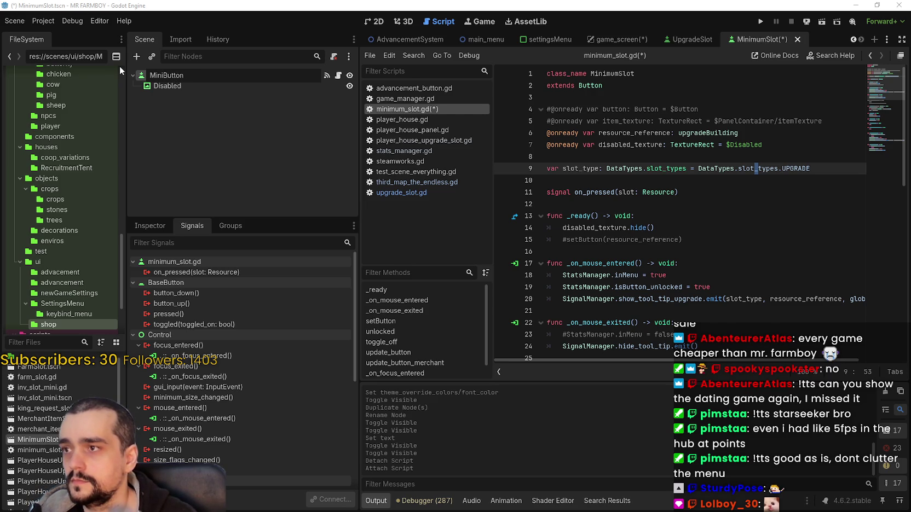
{"action": "type", "text": "mum"}
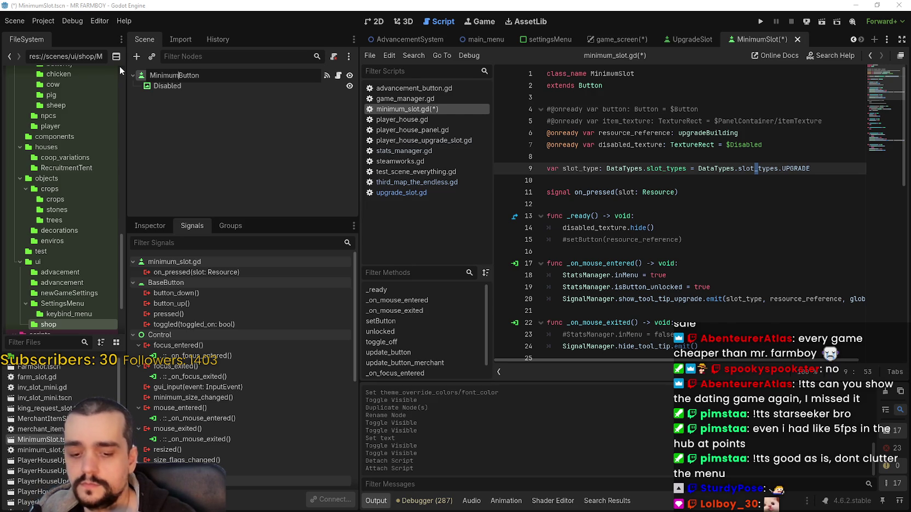
{"action": "key", "text": "Return"}
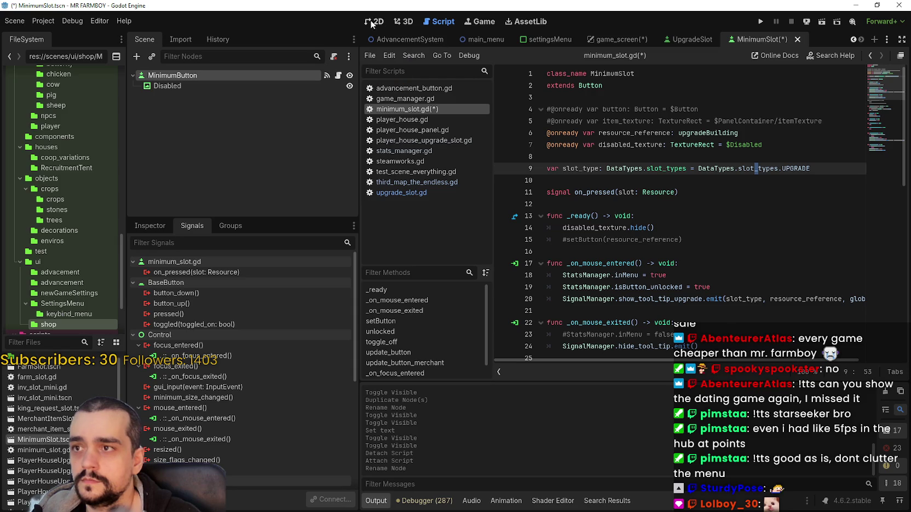
- Rename the Disabled checkmark node to Enabled
{"action": "left_click", "coordinate": [169, 85]}
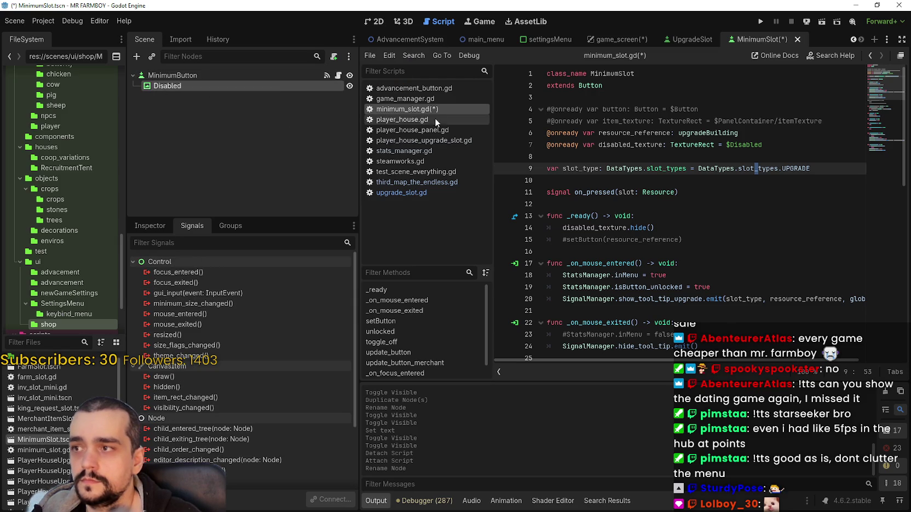
{"action": "left_click", "coordinate": [149, 226]}
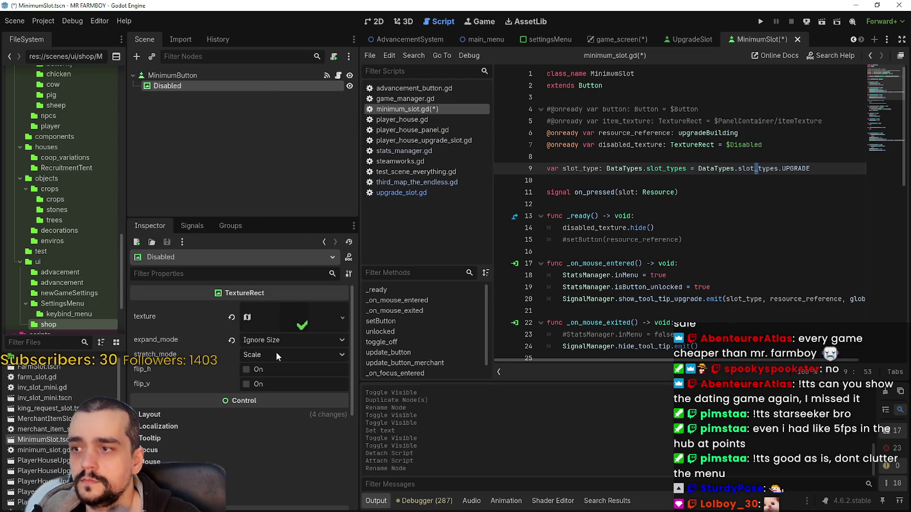
{"action": "key", "text": "F2"}
{"action": "type", "text": "Enabled"}
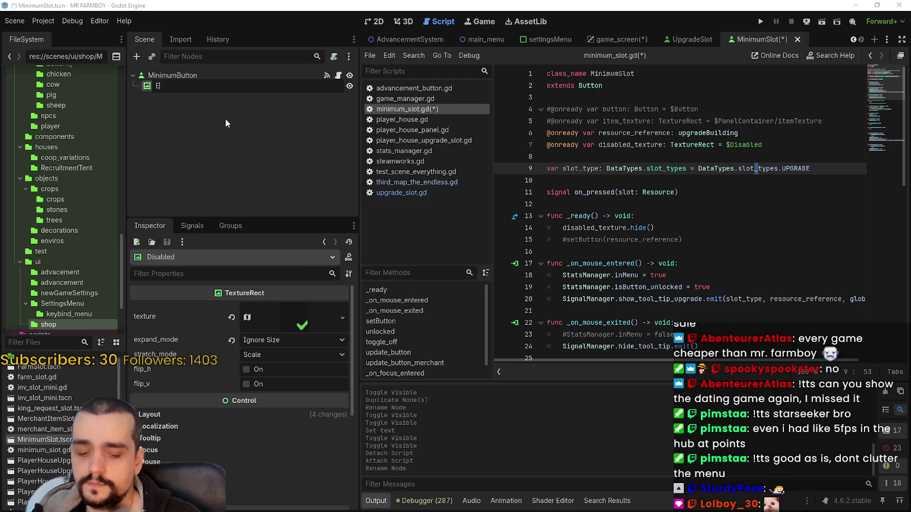
{"action": "key", "text": "Return"}
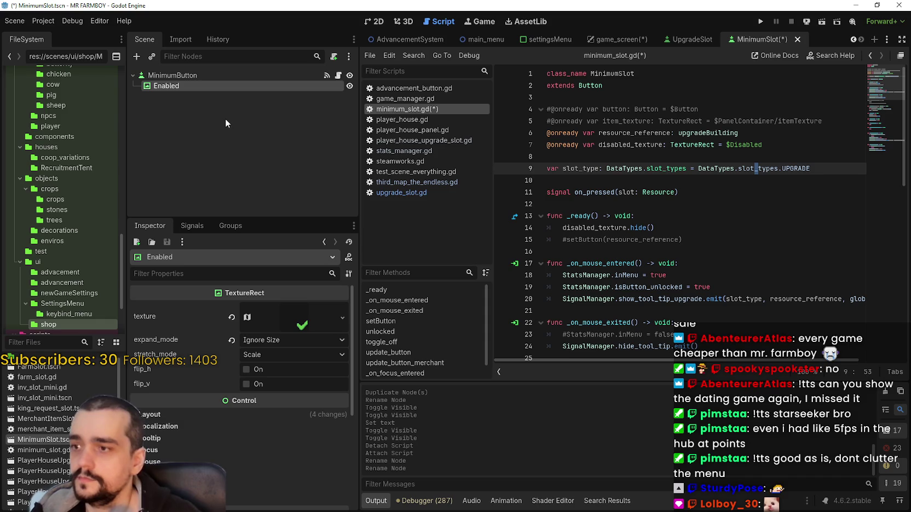
- Preview the Enabled node's checkmark texture in the Inspector
{"action": "left_click", "coordinate": [292, 319]}
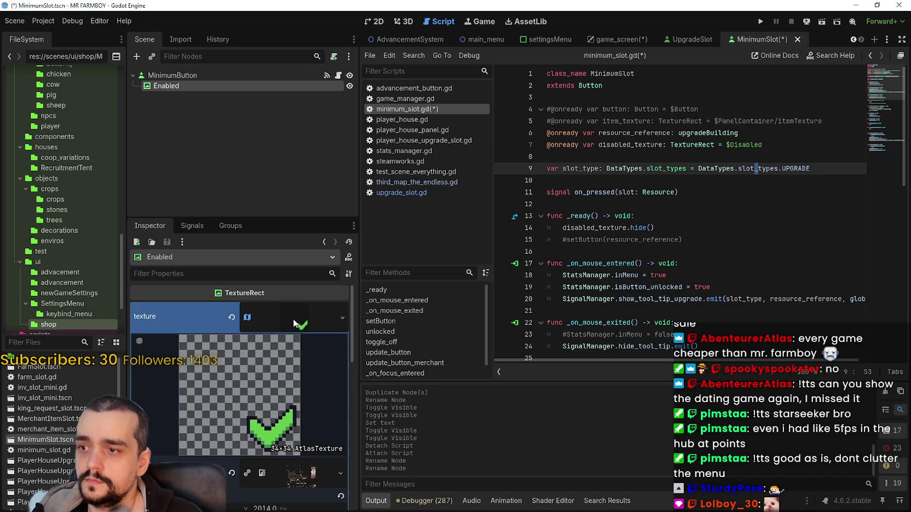
{"action": "left_click", "coordinate": [304, 323]}
{"action": "left_click", "coordinate": [297, 325]}
{"action": "left_click", "coordinate": [298, 325]}
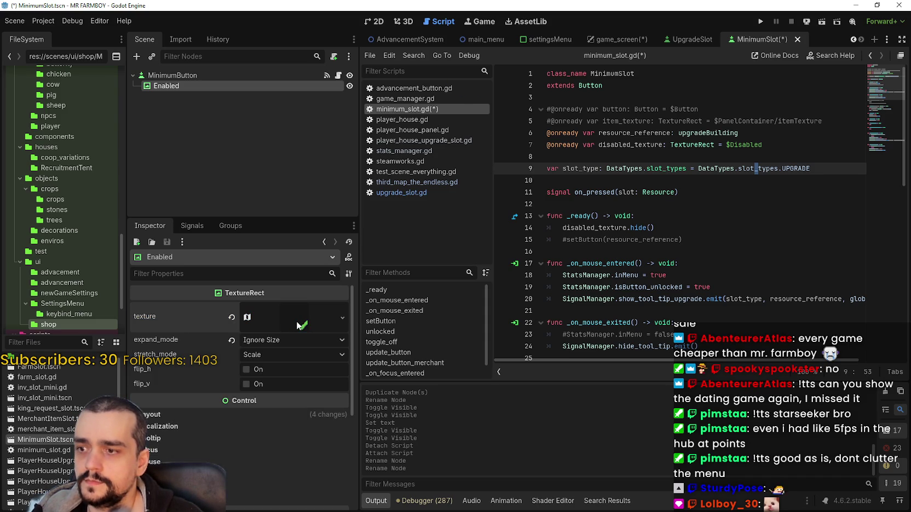
{"action": "left_click", "coordinate": [298, 325]}
{"action": "left_click", "coordinate": [296, 321]}
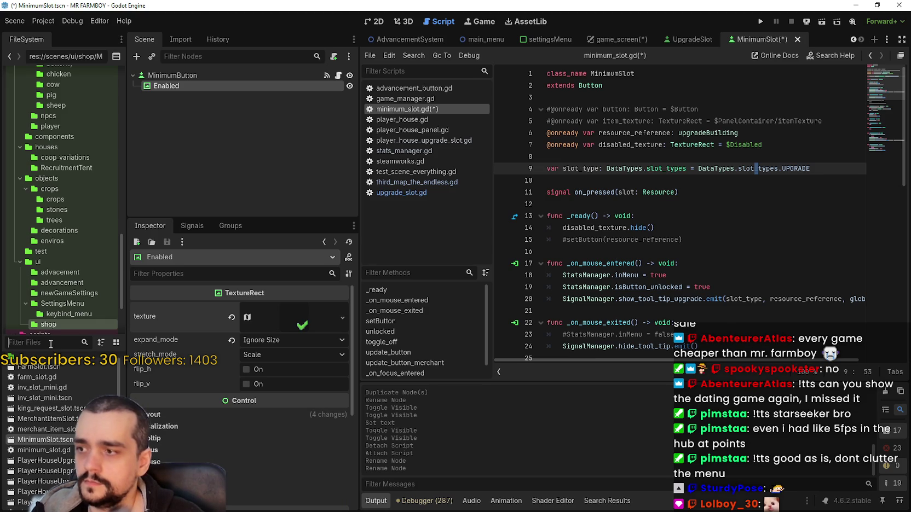
- Filter FileSystem for 'player' and open Player.png in the external image editor
{"action": "type", "text": "player"}
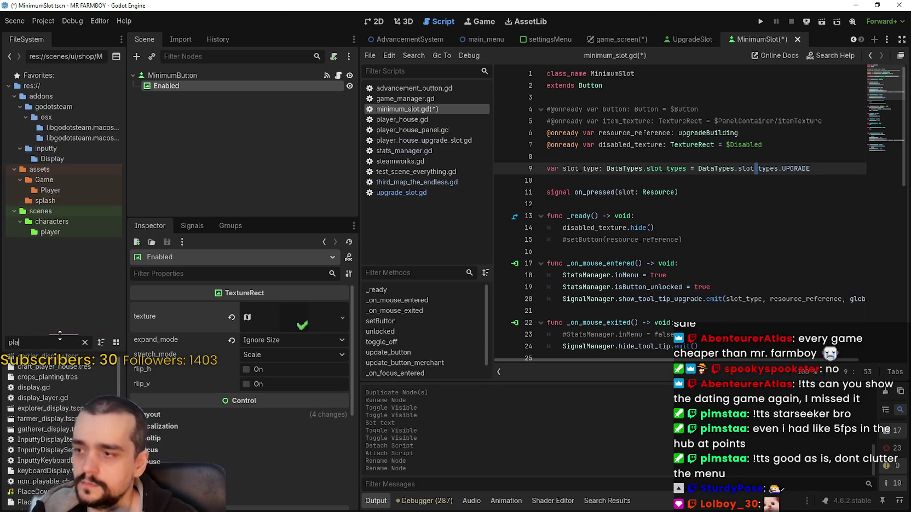
{"action": "right_click", "coordinate": [52, 366]}
{"action": "right_click", "coordinate": [15, 377]}
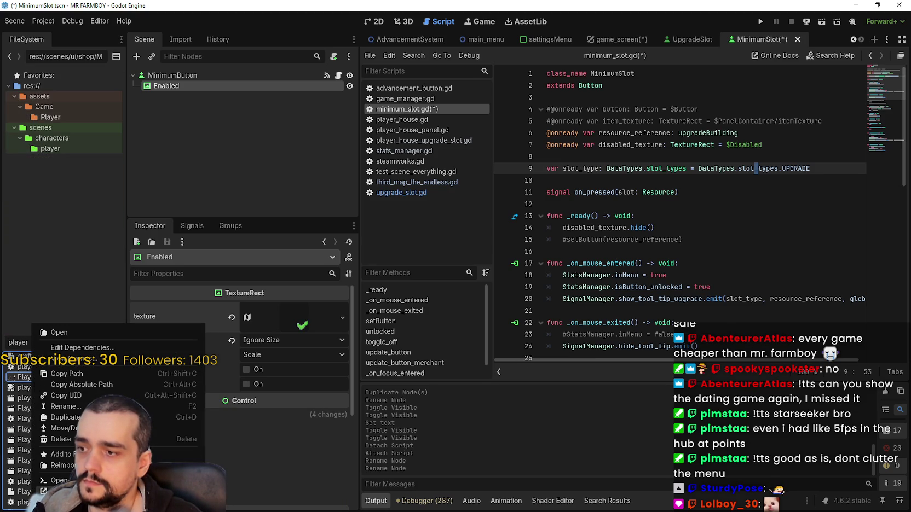
{"action": "key", "text": "Escape"}
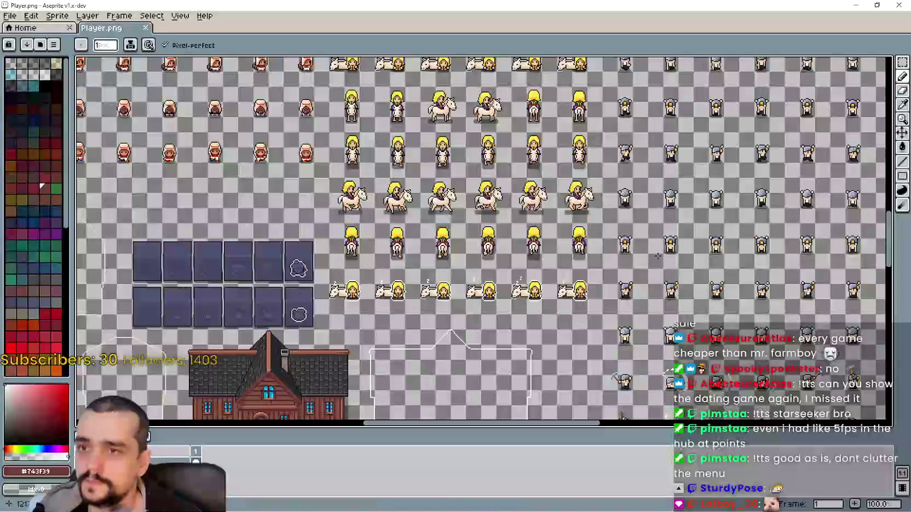
- Select the green checkmark with the Rectangular Marquee and bring the character rows into view
{"action": "scroll", "coordinate": [443, 297], "scroll_direction": "up", "scroll_amount": 6}
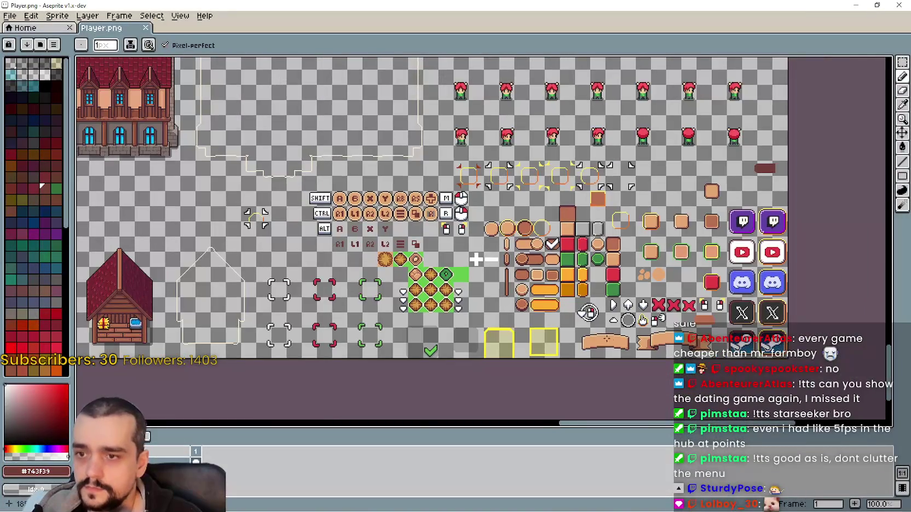
{"action": "scroll", "coordinate": [442, 297], "scroll_direction": "up", "scroll_amount": 1}
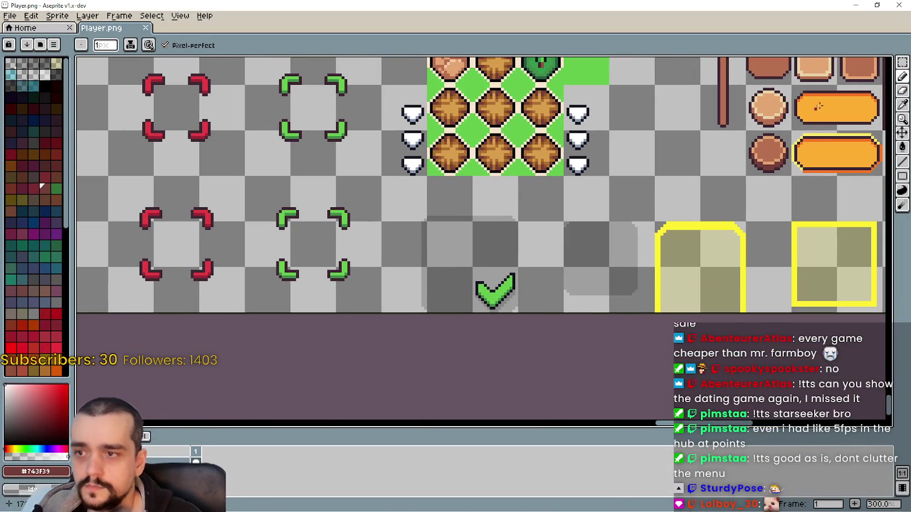
{"action": "left_click", "coordinate": [902, 62]}
{"action": "scroll", "coordinate": [455, 284], "scroll_direction": "down", "scroll_amount": 1}
{"action": "scroll", "coordinate": [428, 211], "scroll_direction": "up", "scroll_amount": 2}
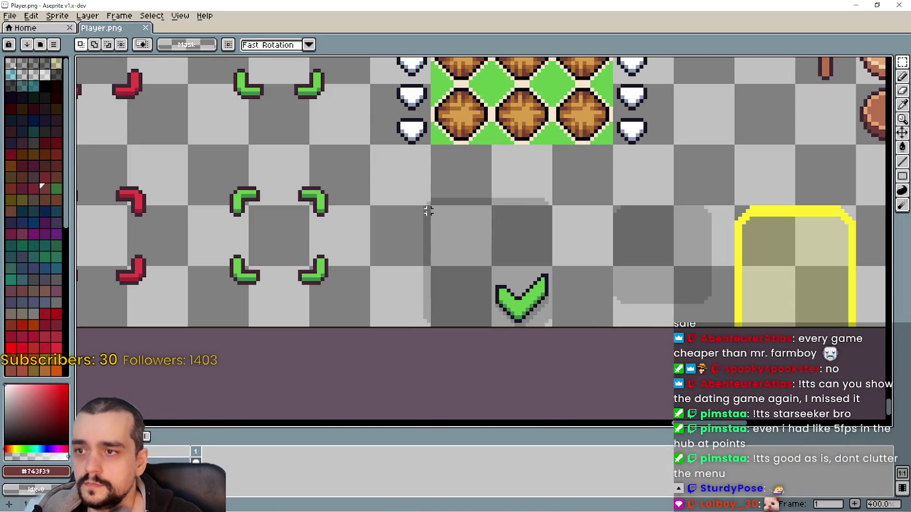
{"action": "mouse_move", "coordinate": [425, 199]}
{"action": "left_mouse_down"}
{"action": "mouse_move", "coordinate": [456, 304]}
{"action": "mouse_move", "coordinate": [525, 335]}
{"action": "mouse_move", "coordinate": [553, 296]}
{"action": "mouse_move", "coordinate": [554, 329]}
{"action": "mouse_move", "coordinate": [421, 171]}
{"action": "mouse_move", "coordinate": [197, 195]}
{"action": "mouse_move", "coordinate": [496, 298]}
{"action": "mouse_move", "coordinate": [561, 335]}
{"action": "left_mouse_up"}
{"action": "scroll", "coordinate": [550, 324], "scroll_direction": "up", "scroll_amount": 3}
{"action": "scroll", "coordinate": [522, 293], "scroll_direction": "down", "scroll_amount": 3}
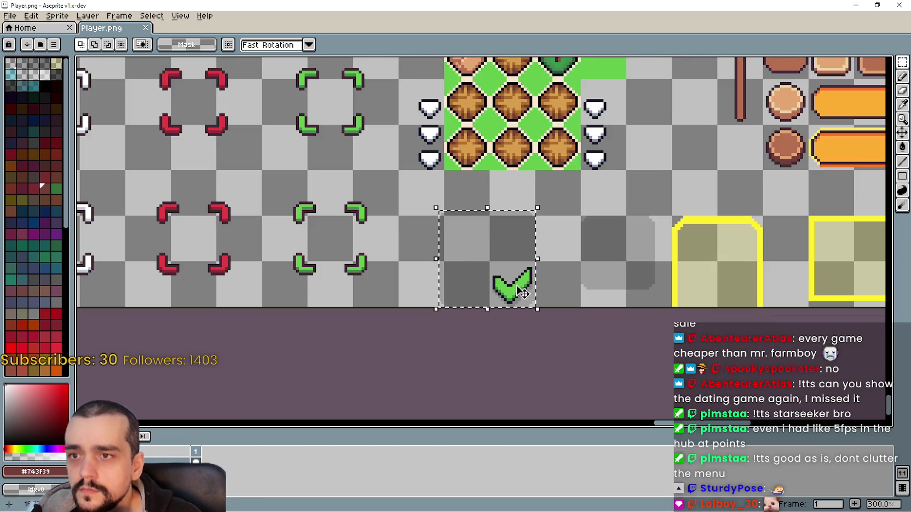
{"action": "scroll", "coordinate": [511, 285], "scroll_direction": "down", "scroll_amount": 3}
{"action": "mouse_move", "coordinate": [518, 192]}
{"action": "left_mouse_down"}
{"action": "mouse_move", "coordinate": [447, 251]}
{"action": "mouse_move", "coordinate": [373, 274]}
{"action": "mouse_move", "coordinate": [585, 285]}
{"action": "mouse_move", "coordinate": [593, 295]}
{"action": "left_mouse_up"}
{"action": "left_click_drag", "start_coordinate": [738, 348], "coordinate": [440, 371]}
{"action": "left_click_drag", "start_coordinate": [563, 224], "coordinate": [539, 311]}
{"action": "scroll", "coordinate": [539, 311], "scroll_direction": "up", "scroll_amount": 3}
- Paste the checkmark and position it at 2014, 1790 beside the red-haired character rows
{"action": "key", "text": "ctrl+v"}
{"action": "mouse_move", "coordinate": [489, 228]}
{"action": "left_mouse_down"}
{"action": "mouse_move", "coordinate": [529, 188]}
{"action": "mouse_move", "coordinate": [586, 236]}
{"action": "mouse_move", "coordinate": [619, 229]}
{"action": "mouse_move", "coordinate": [624, 153]}
{"action": "mouse_move", "coordinate": [630, 248]}
{"action": "mouse_move", "coordinate": [614, 126]}
{"action": "mouse_move", "coordinate": [624, 203]}
{"action": "mouse_move", "coordinate": [596, 177]}
{"action": "mouse_move", "coordinate": [600, 225]}
{"action": "mouse_move", "coordinate": [601, 196]}
{"action": "mouse_move", "coordinate": [609, 203]}
{"action": "left_mouse_up"}
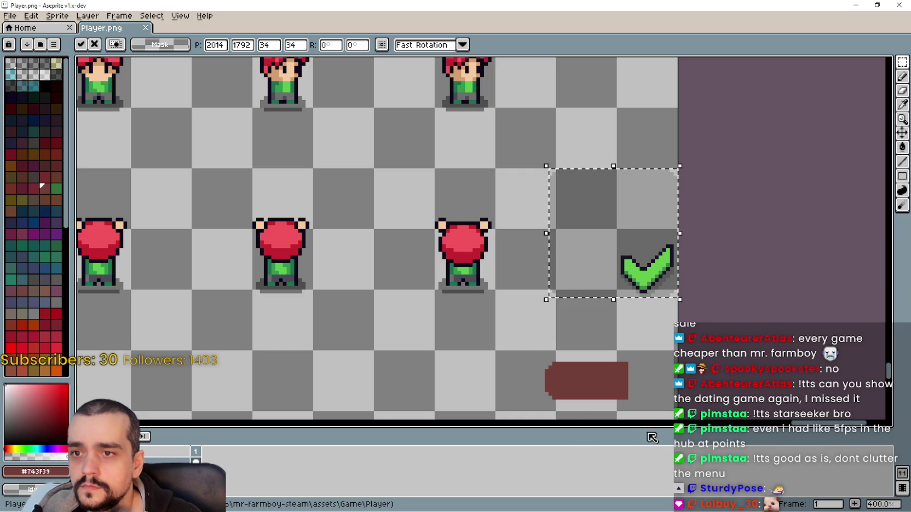
{"action": "scroll", "coordinate": [603, 333], "scroll_direction": "up", "scroll_amount": 2}
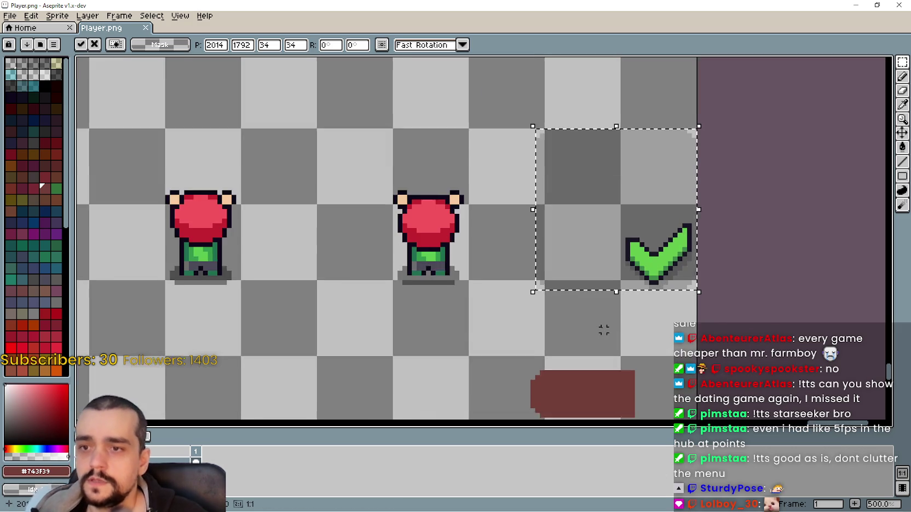
{"action": "scroll", "coordinate": [604, 330], "scroll_direction": "up", "scroll_amount": 1}
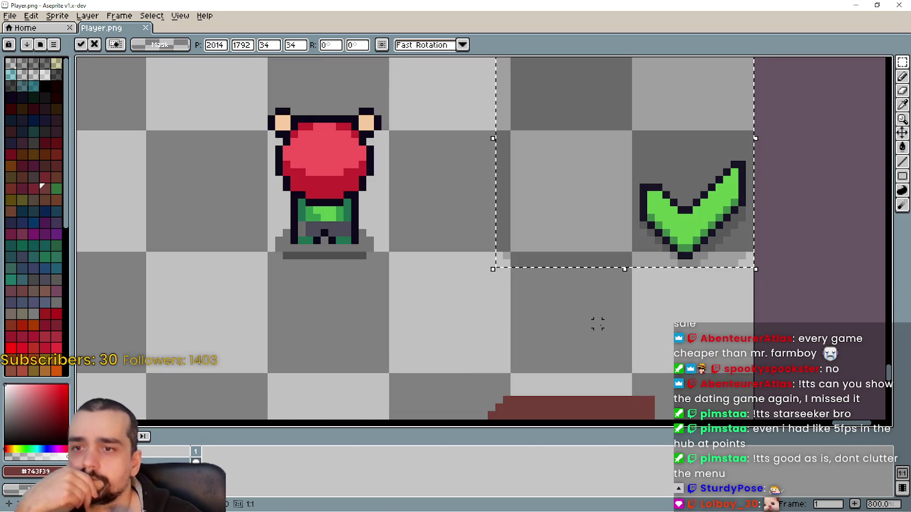
{"action": "left_click_drag", "start_coordinate": [662, 236], "coordinate": [659, 217]}
{"action": "scroll", "coordinate": [660, 217], "scroll_direction": "down", "scroll_amount": 8}
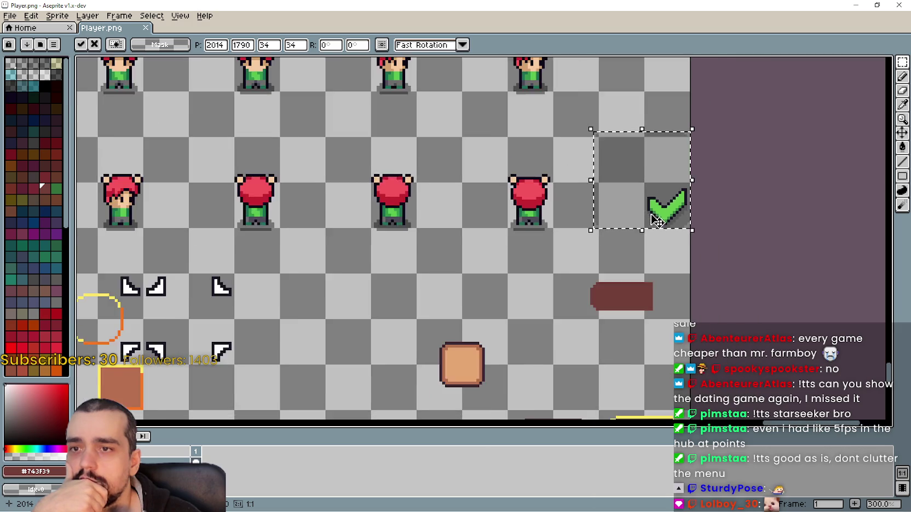
{"action": "scroll", "coordinate": [484, 271], "scroll_direction": "up", "scroll_amount": 3}
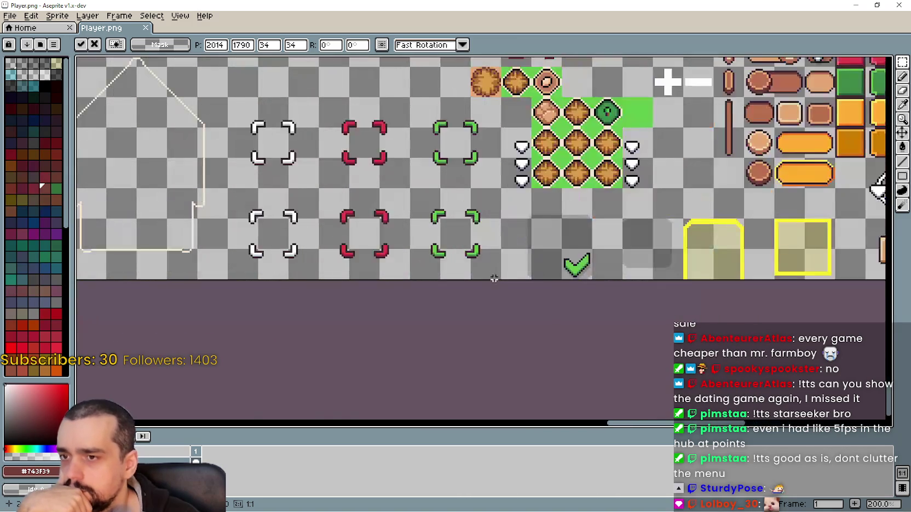
{"action": "scroll", "coordinate": [329, 230], "scroll_direction": "down", "scroll_amount": 4}
{"action": "scroll", "coordinate": [156, 230], "scroll_direction": "up", "scroll_amount": 1}
{"action": "scroll", "coordinate": [465, 276], "scroll_direction": "up", "scroll_amount": 4}
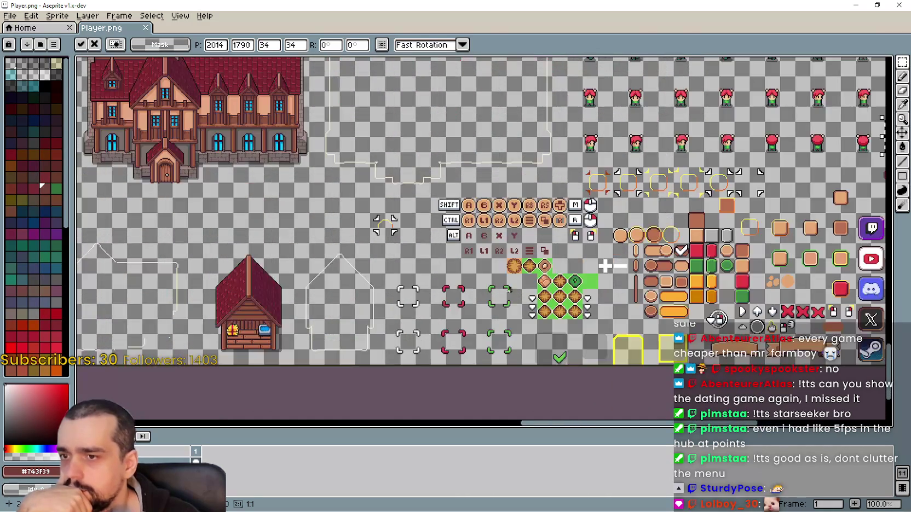
{"action": "scroll", "coordinate": [482, 282], "scroll_direction": "down", "scroll_amount": 2}
{"action": "scroll", "coordinate": [483, 283], "scroll_direction": "up", "scroll_amount": 6}
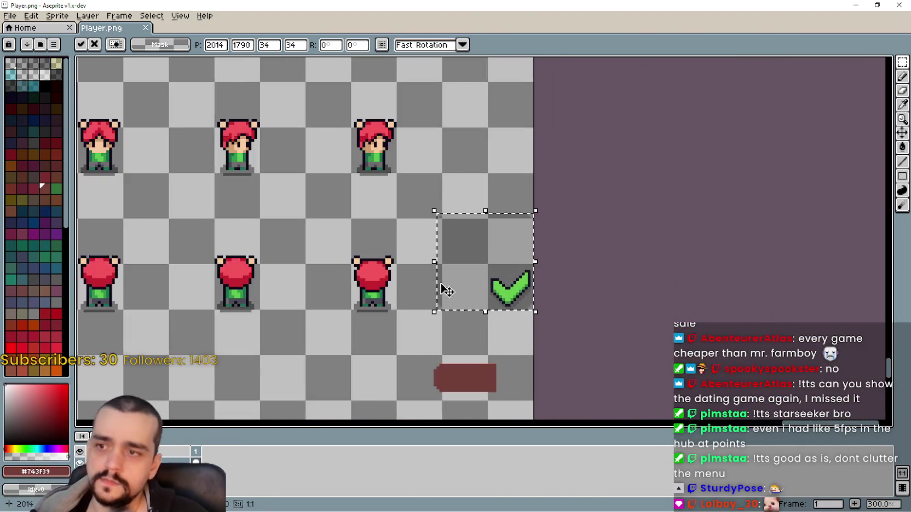
{"action": "key", "text": "Return"}
- Select around the new checkmark tile, then undo an accidental Paint Bucket fill
{"action": "mouse_move", "coordinate": [487, 329]}
{"action": "left_mouse_down"}
{"action": "mouse_move", "coordinate": [431, 138]}
{"action": "mouse_move", "coordinate": [403, 110]}
{"action": "left_mouse_up"}
{"action": "mouse_move", "coordinate": [529, 89]}
{"action": "left_mouse_down"}
{"action": "mouse_move", "coordinate": [614, 177]}
{"action": "mouse_move", "coordinate": [653, 323]}
{"action": "mouse_move", "coordinate": [646, 329]}
{"action": "left_mouse_up"}
{"action": "left_click", "coordinate": [902, 147]}
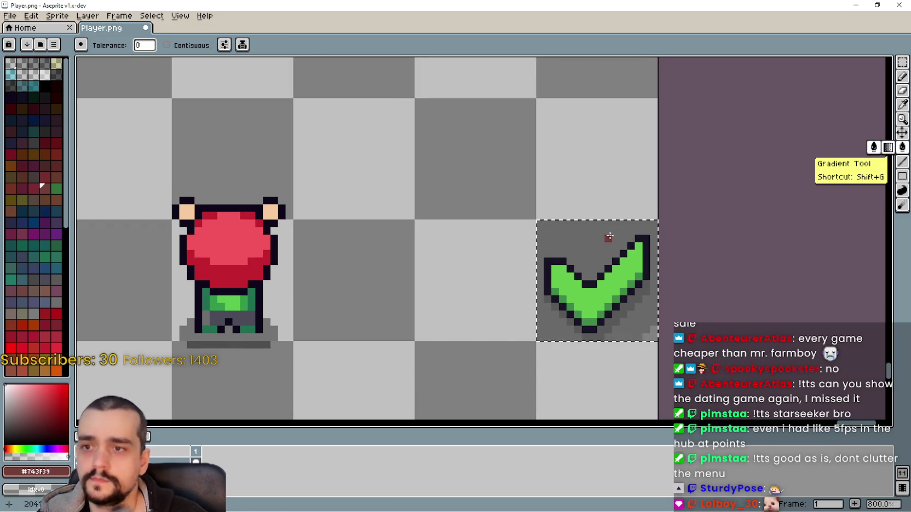
{"action": "scroll", "coordinate": [565, 317], "scroll_direction": "up", "scroll_amount": 3}
{"action": "scroll", "coordinate": [662, 339], "scroll_direction": "down", "scroll_amount": 3}
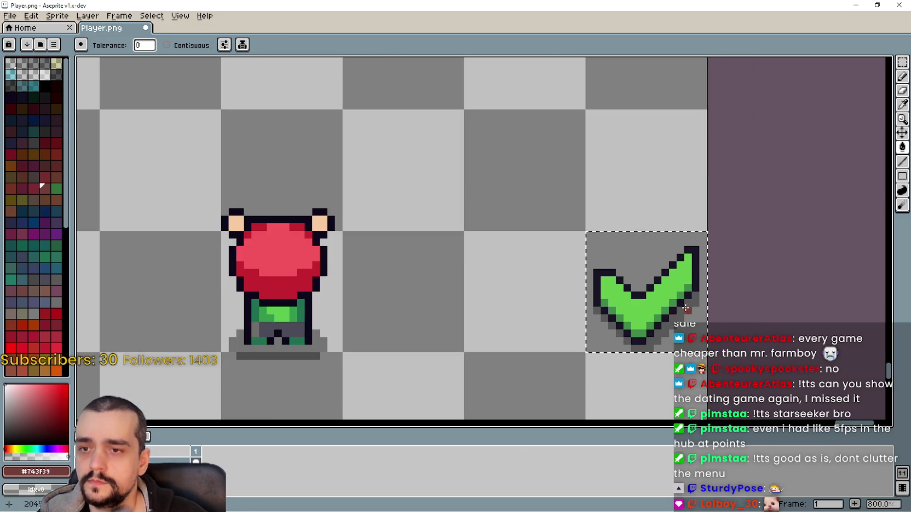
{"action": "key", "text": "ctrl+z"}
- Save Player.png and minimize Aseprite to return to Godot
{"action": "key", "text": "ctrl+s"}
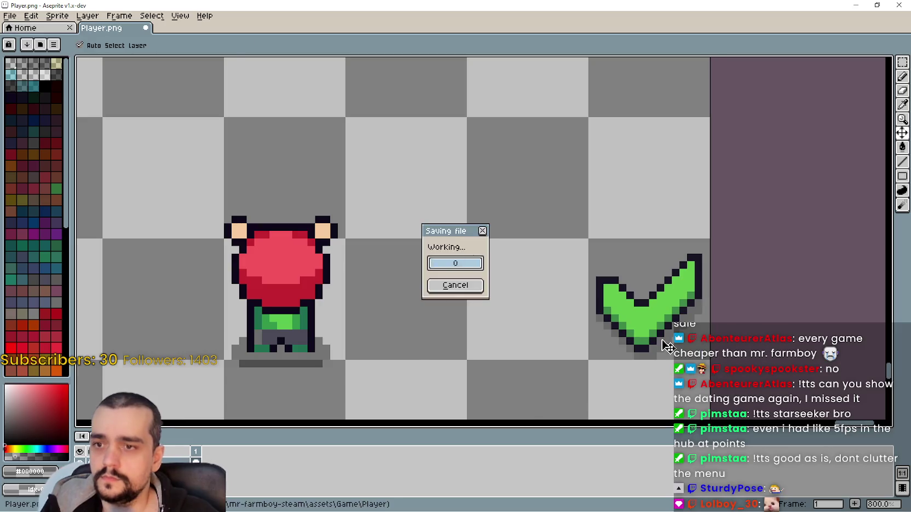
{"action": "left_click", "coordinate": [856, 5]}
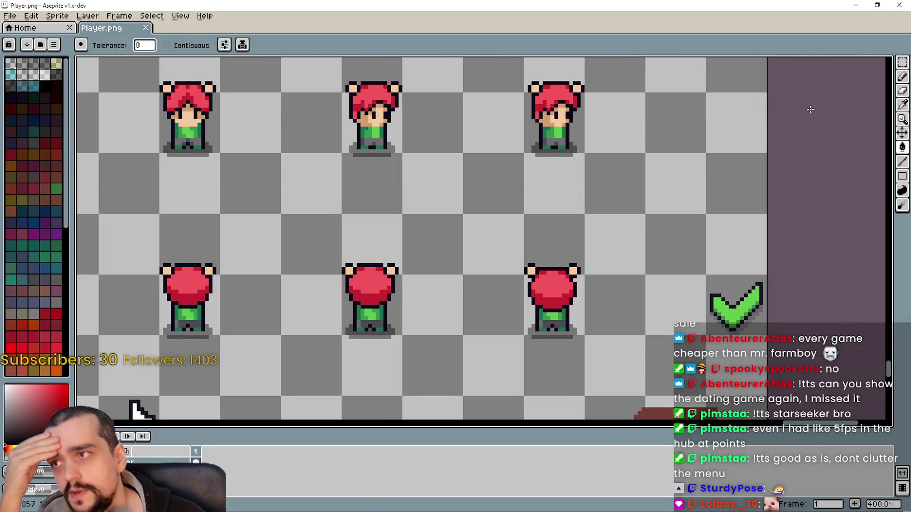
{"action": "left_click", "coordinate": [852, 5]}
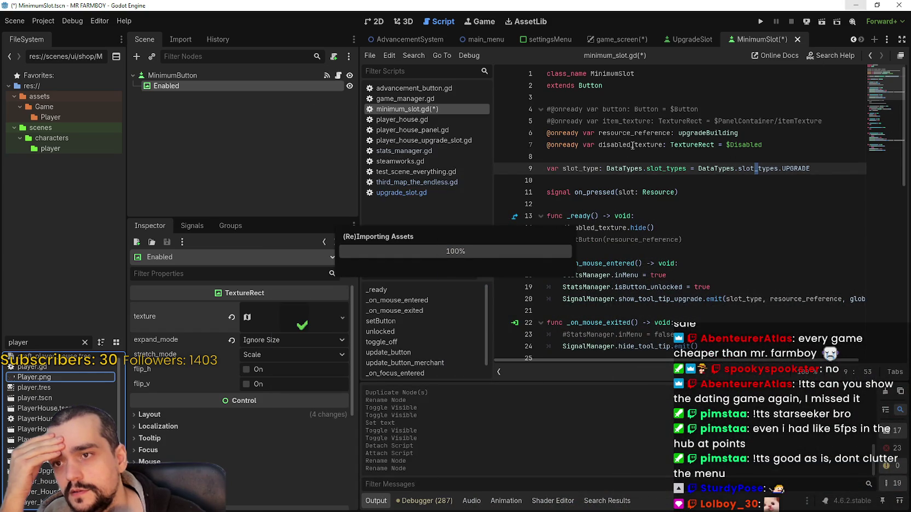
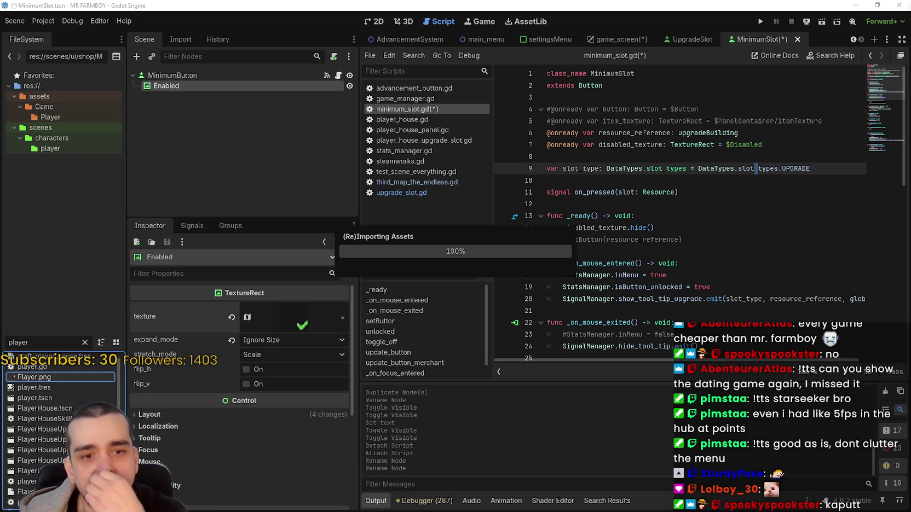
- Save the MinimumSlot scene and the minimum_slot.gd script
{"action": "left_click", "coordinate": [33, 22]}
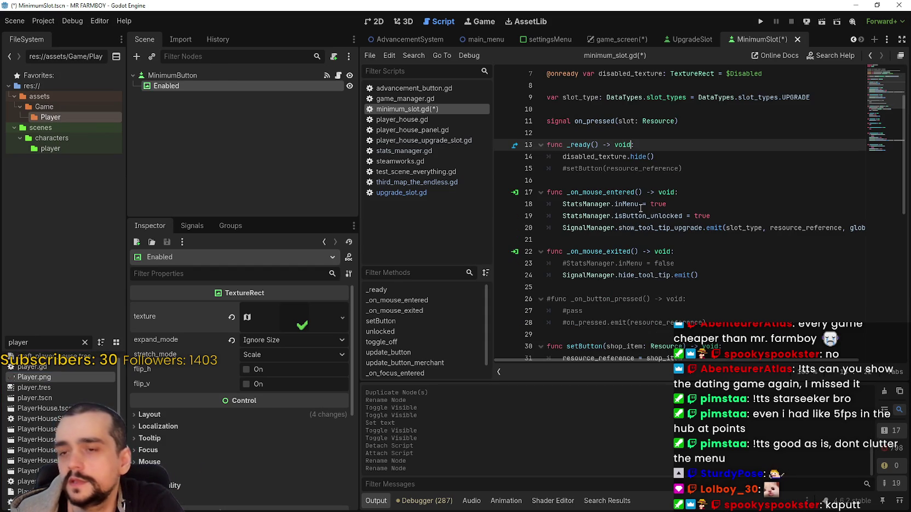
{"action": "left_click", "coordinate": [528, 193]}
{"action": "key", "text": "ctrl+s"}
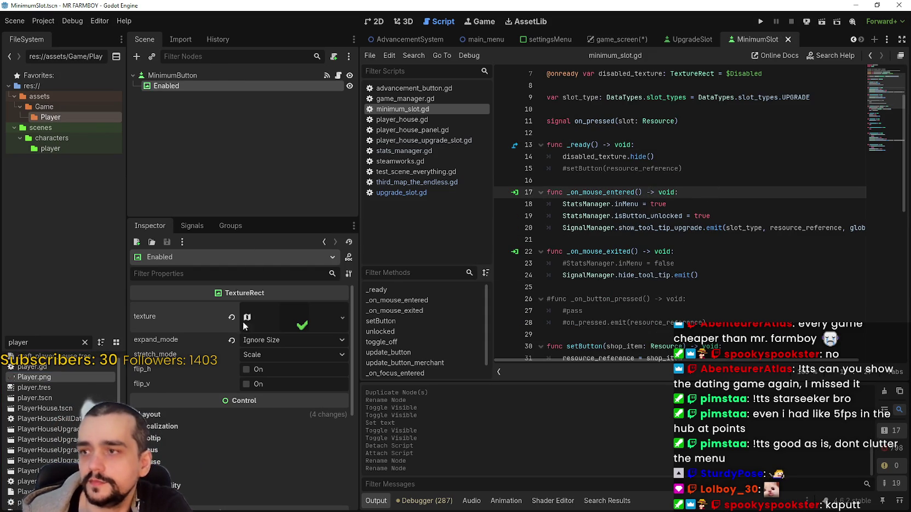
- Crop the Enabled atlas region to the 16×16 green checkmark using 8 px grid snap
{"action": "left_click", "coordinate": [278, 326]}
{"action": "left_click", "coordinate": [257, 455]}
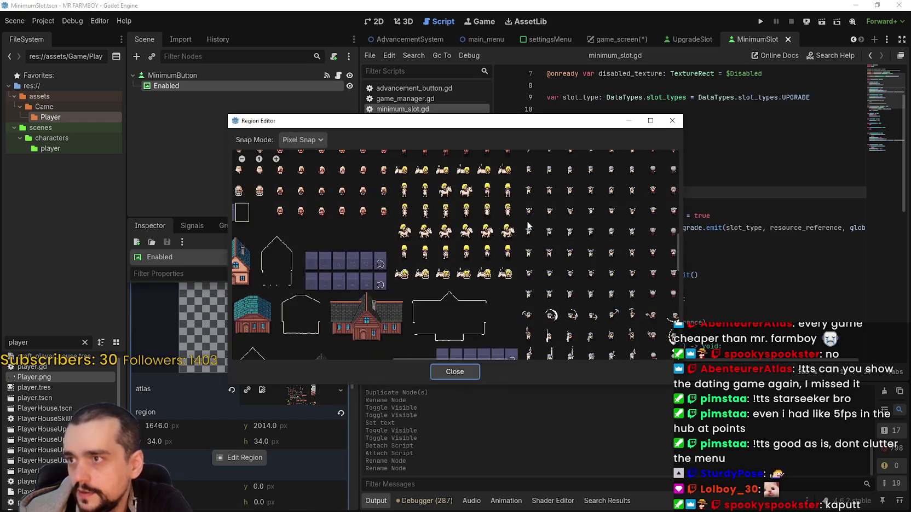
{"action": "scroll", "coordinate": [604, 310], "scroll_direction": "down", "scroll_amount": 3}
{"action": "scroll", "coordinate": [345, 251], "scroll_direction": "right", "scroll_amount": 10}
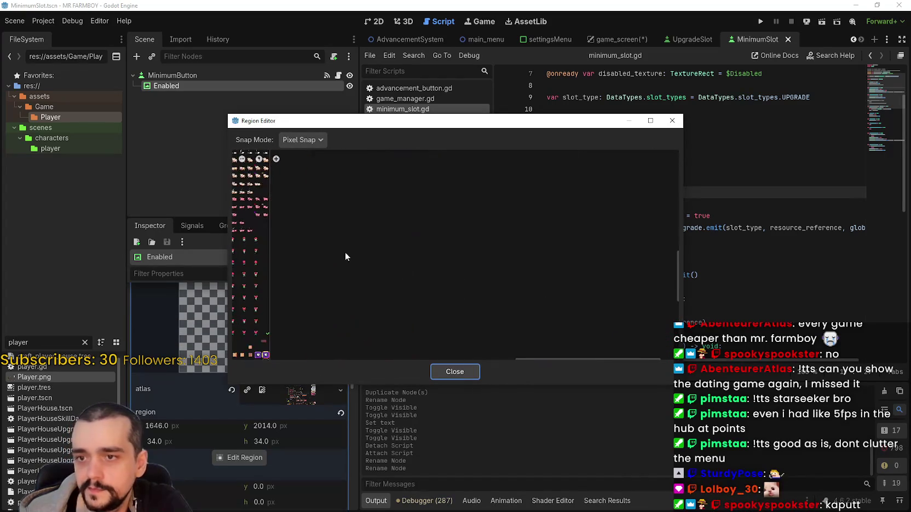
{"action": "scroll", "coordinate": [334, 304], "scroll_direction": "up", "scroll_amount": 3}
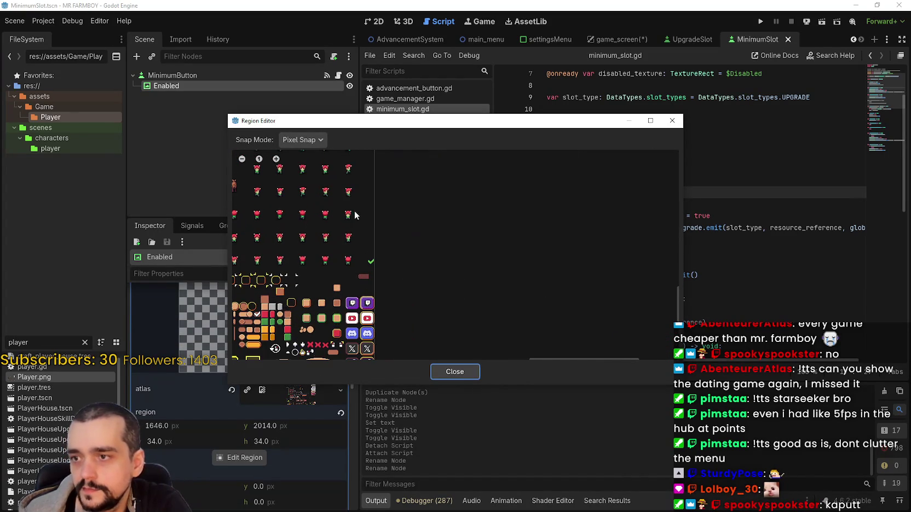
{"action": "left_click", "coordinate": [302, 140]}
{"action": "left_click", "coordinate": [313, 179]}
{"action": "scroll", "coordinate": [362, 257], "scroll_direction": "up", "scroll_amount": 5}
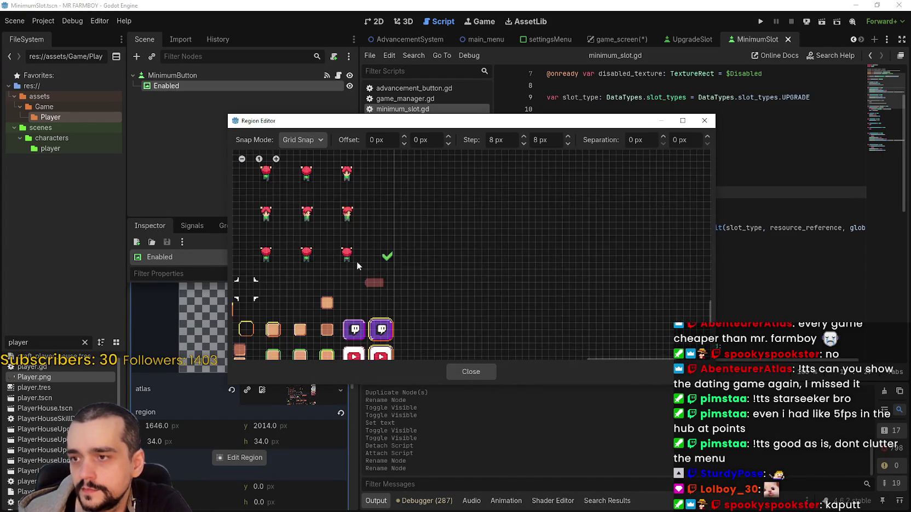
{"action": "mouse_move", "coordinate": [357, 227]}
{"action": "left_mouse_down"}
{"action": "mouse_move", "coordinate": [383, 272]}
{"action": "mouse_move", "coordinate": [402, 272]}
{"action": "left_mouse_up"}
- Close the region editor, collapse the atlas settings and save the scene
{"action": "left_click", "coordinate": [479, 373]}
{"action": "scroll", "coordinate": [296, 367], "scroll_direction": "up", "scroll_amount": 4}
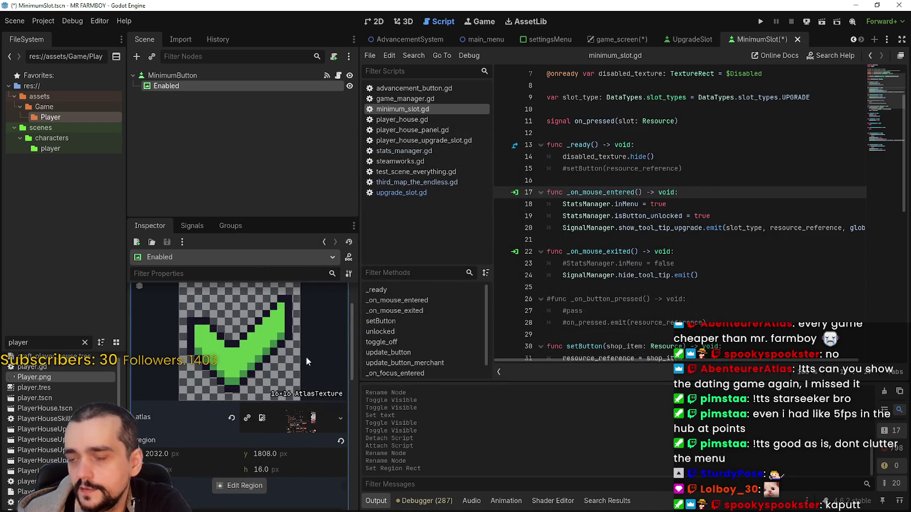
{"action": "left_click", "coordinate": [302, 300]}
{"action": "key", "text": "ctrl+s"}
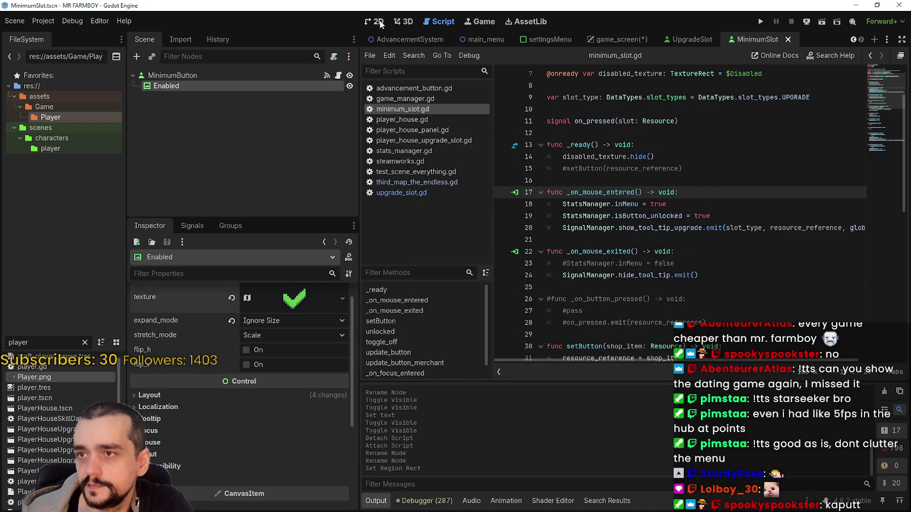
- In the 2D view, enlarge the checkmark from its top-left corner and save
{"action": "left_click", "coordinate": [374, 21]}
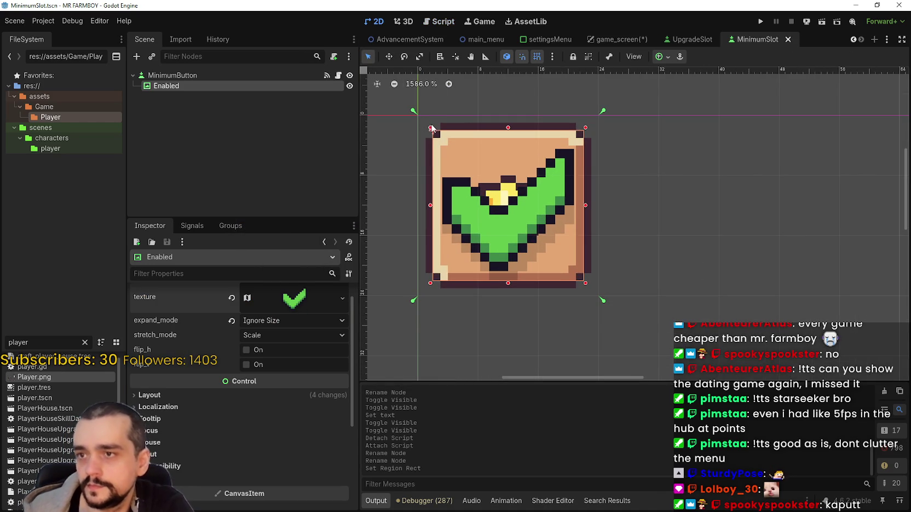
{"action": "mouse_move", "coordinate": [432, 131]}
{"action": "left_mouse_down"}
{"action": "mouse_move", "coordinate": [465, 157]}
{"action": "mouse_move", "coordinate": [534, 174]}
{"action": "mouse_move", "coordinate": [500, 206]}
{"action": "mouse_move", "coordinate": [539, 234]}
{"action": "left_mouse_up"}
{"action": "scroll", "coordinate": [547, 242], "scroll_direction": "down", "scroll_amount": 2}
{"action": "scroll", "coordinate": [629, 249], "scroll_direction": "down", "scroll_amount": 6}
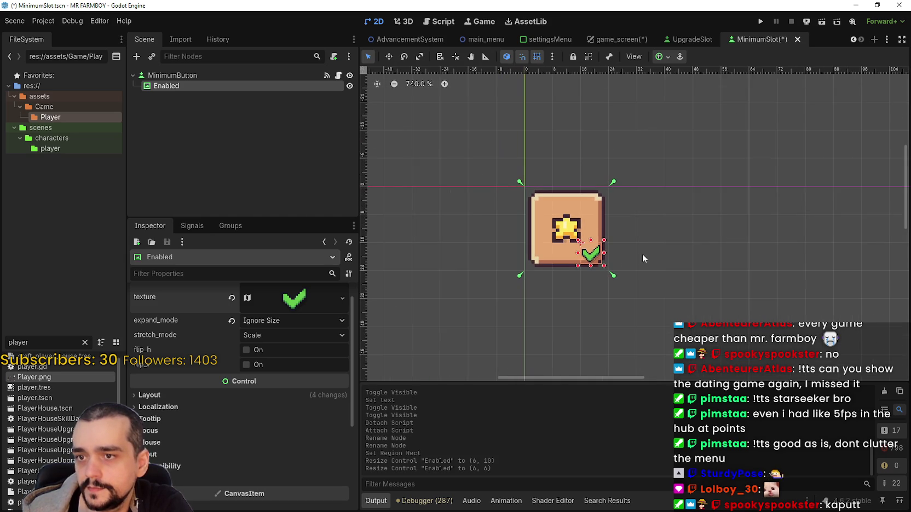
{"action": "scroll", "coordinate": [608, 253], "scroll_direction": "up", "scroll_amount": 5}
{"action": "key", "text": "ctrl+s"}
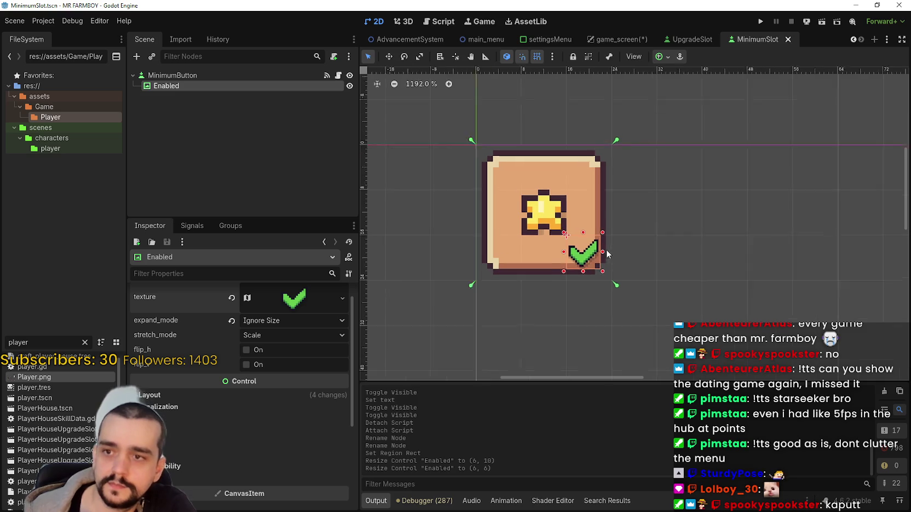
- Set the checkmark's custom minimum size to 8×8
{"action": "scroll", "coordinate": [605, 253], "scroll_direction": "up", "scroll_amount": 8}
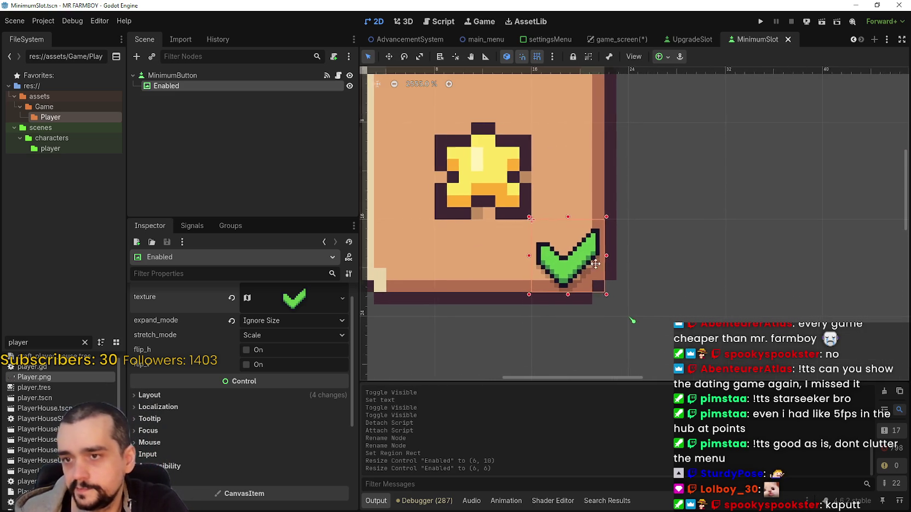
{"action": "scroll", "coordinate": [596, 264], "scroll_direction": "down", "scroll_amount": 2}
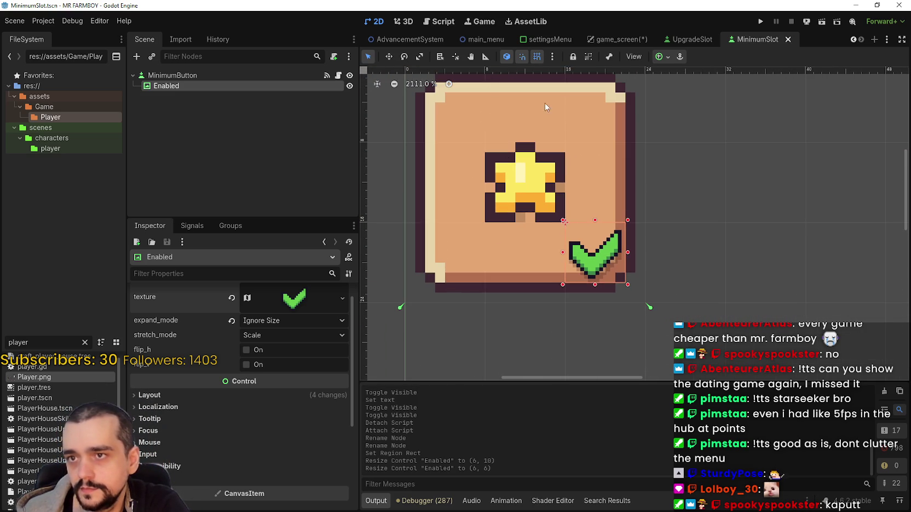
{"action": "scroll", "coordinate": [326, 371], "scroll_direction": "up", "scroll_amount": 1}
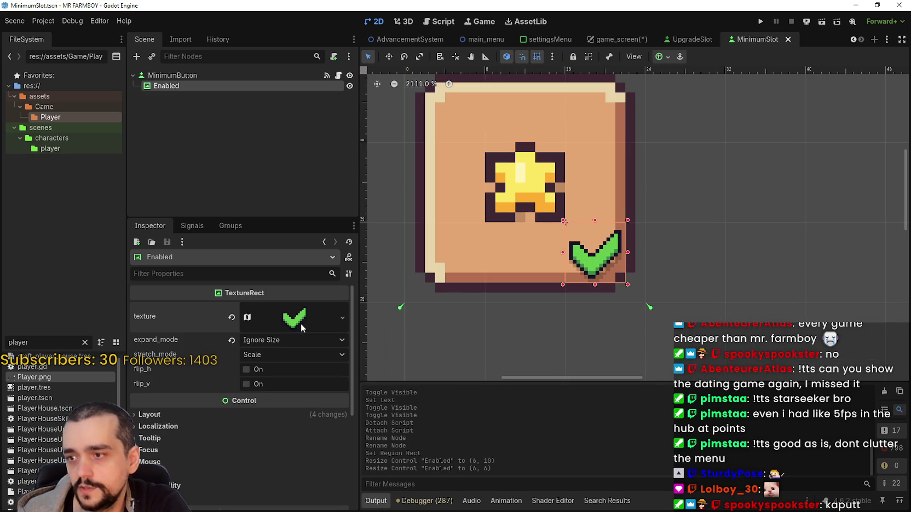
{"action": "scroll", "coordinate": [528, 220], "scroll_direction": "down", "scroll_amount": 3}
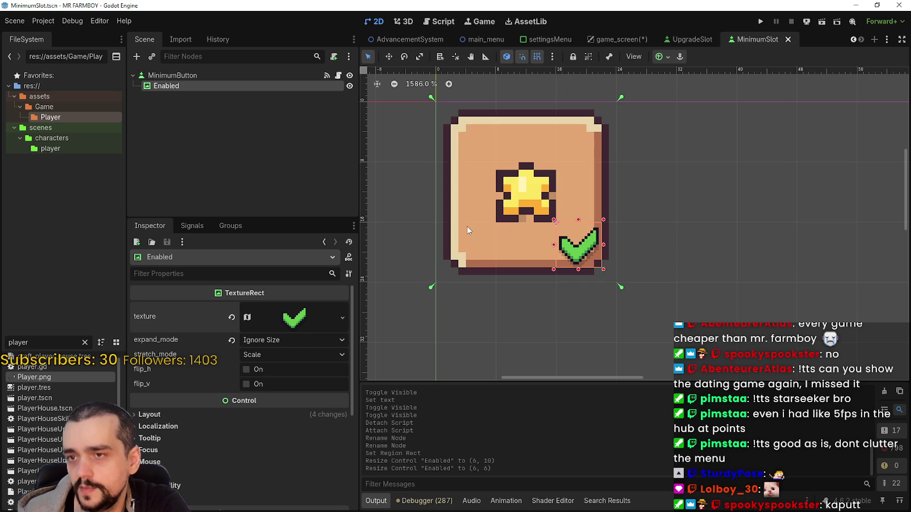
{"action": "left_click", "coordinate": [260, 414]}
{"action": "scroll", "coordinate": [281, 454], "scroll_direction": "down", "scroll_amount": 3}
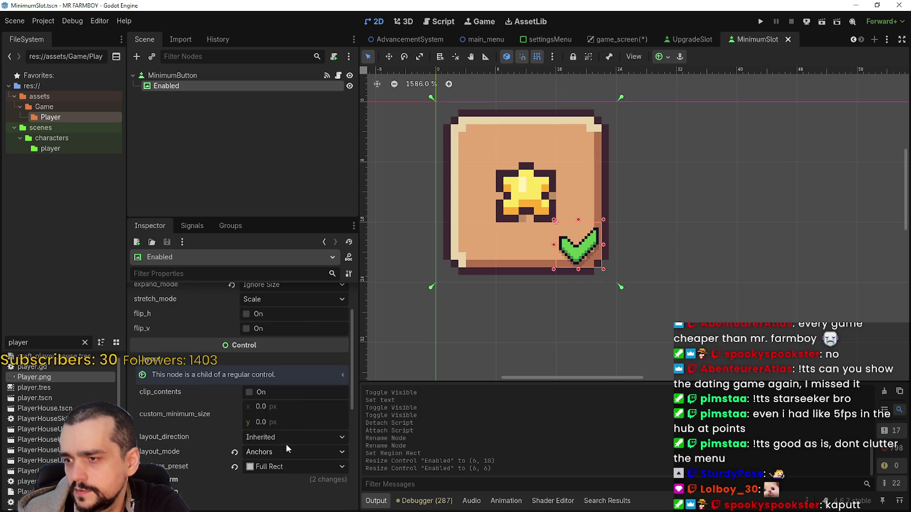
{"action": "left_click", "coordinate": [277, 407]}
{"action": "type", "text": "8"}
{"action": "key", "text": "Tab"}
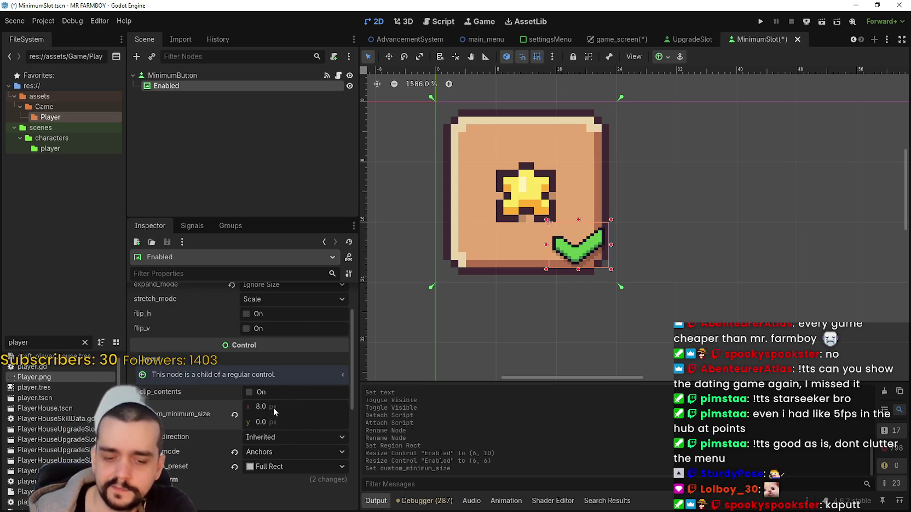
{"action": "type", "text": "8"}
{"action": "key", "text": "Return"}
{"action": "scroll", "coordinate": [588, 282], "scroll_direction": "up", "scroll_amount": 4}
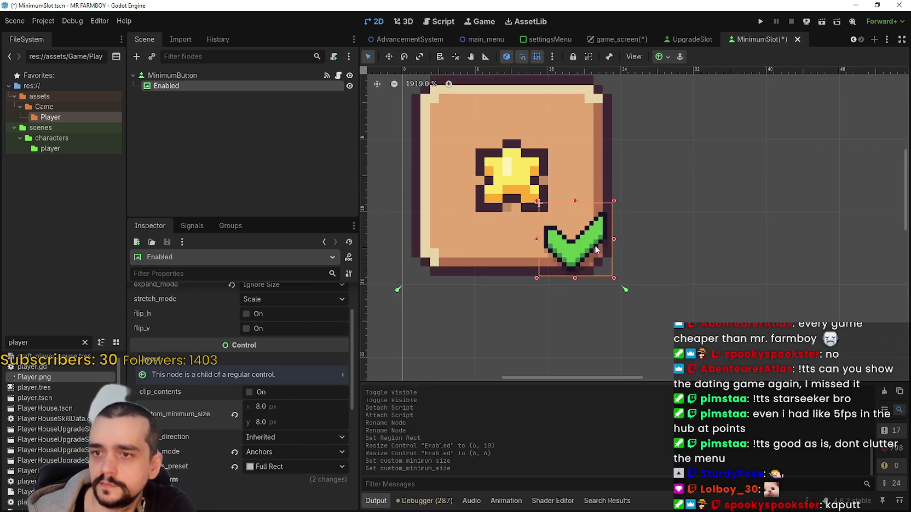
- With grid and smart snapping off, move the checkmark to the slot's bottom-right corner (14, 14) and save
{"action": "left_click", "coordinate": [388, 56]}
{"action": "left_click_drag", "start_coordinate": [538, 301], "coordinate": [551, 228]}
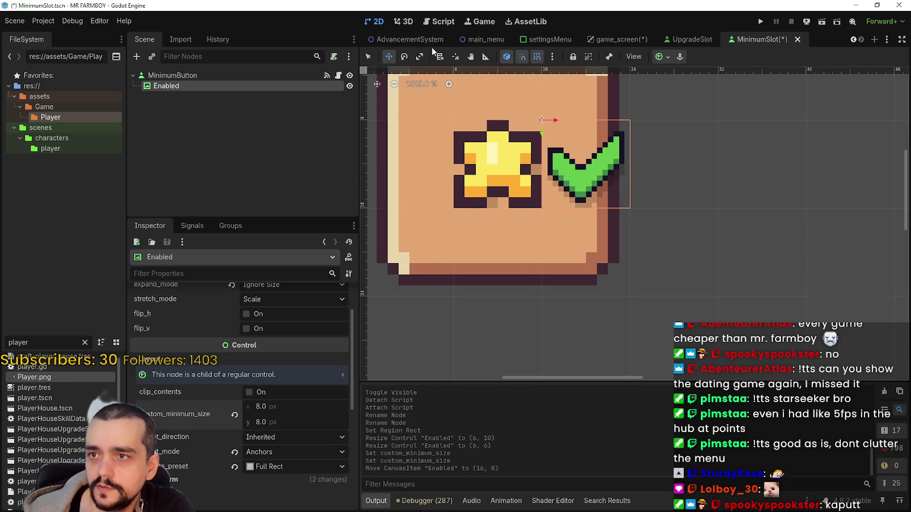
{"action": "left_click", "coordinate": [537, 57]}
{"action": "left_click", "coordinate": [523, 57]}
{"action": "mouse_move", "coordinate": [601, 184]}
{"action": "left_mouse_down"}
{"action": "mouse_move", "coordinate": [582, 216]}
{"action": "mouse_move", "coordinate": [592, 243]}
{"action": "left_mouse_up"}
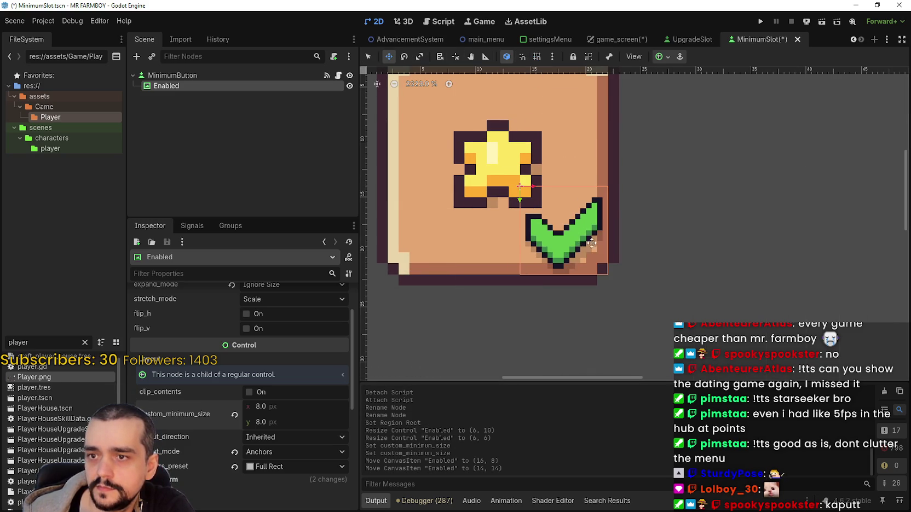
{"action": "scroll", "coordinate": [591, 243], "scroll_direction": "down", "scroll_amount": 4}
{"action": "key", "text": "ctrl+s"}
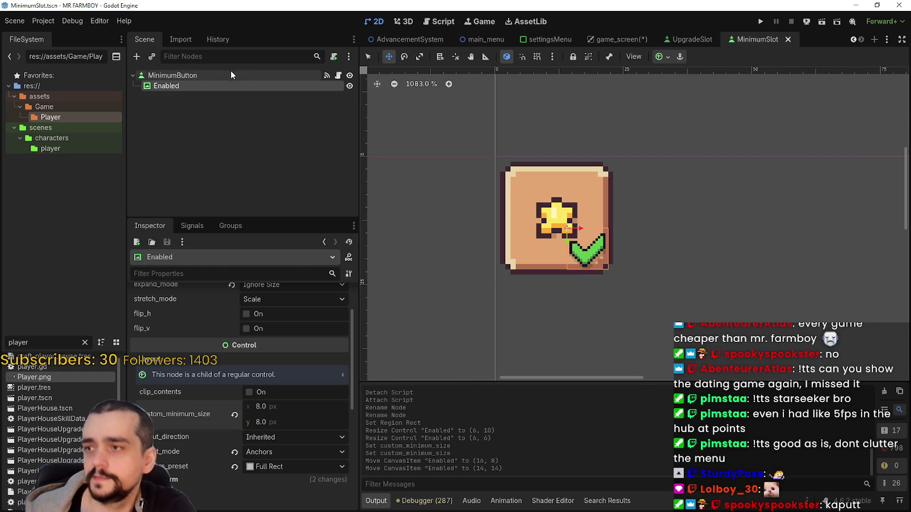
- Revert MinimumButton's star icon property and begin editing its text field
{"action": "left_click", "coordinate": [230, 74]}
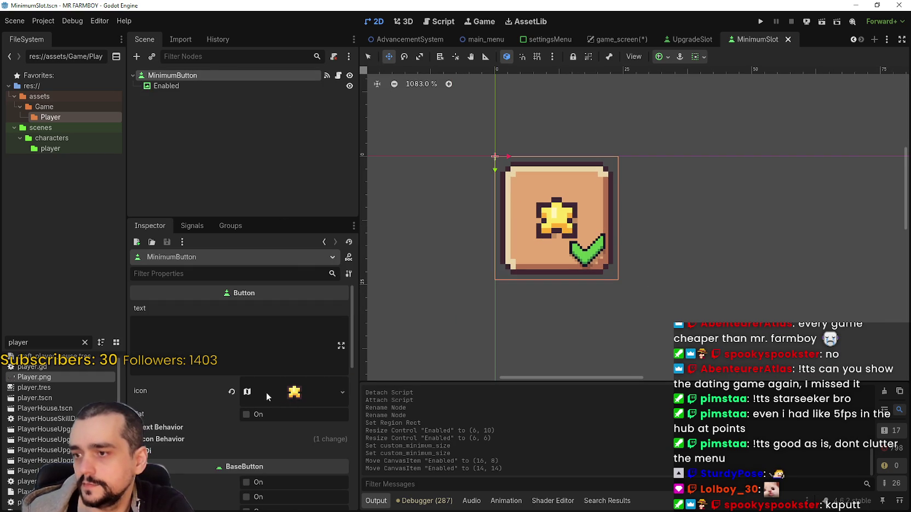
{"action": "left_click", "coordinate": [232, 392]}
{"action": "left_click", "coordinate": [251, 339]}
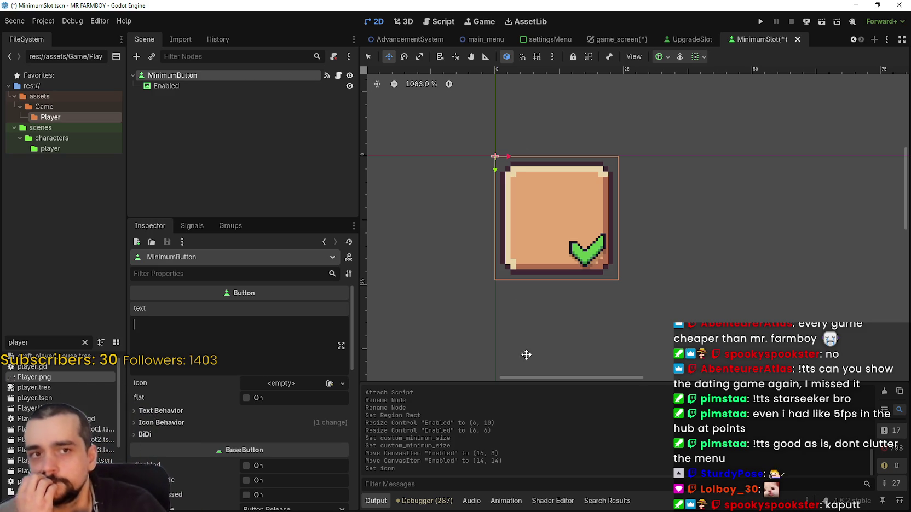
{"action": "scroll", "coordinate": [476, 122], "scroll_direction": "up", "scroll_amount": 1}
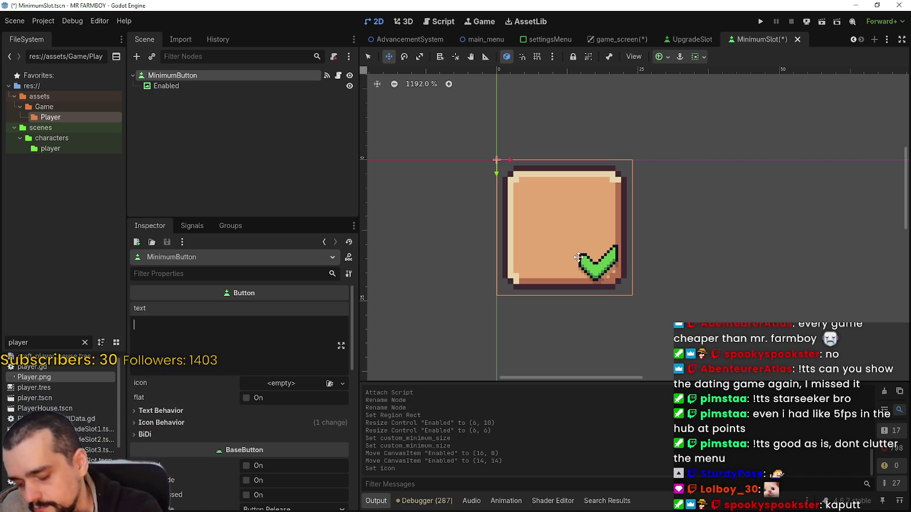
{"action": "scroll", "coordinate": [588, 224], "scroll_direction": "up", "scroll_amount": 1}
{"action": "scroll", "coordinate": [588, 224], "scroll_direction": "down", "scroll_amount": 1}
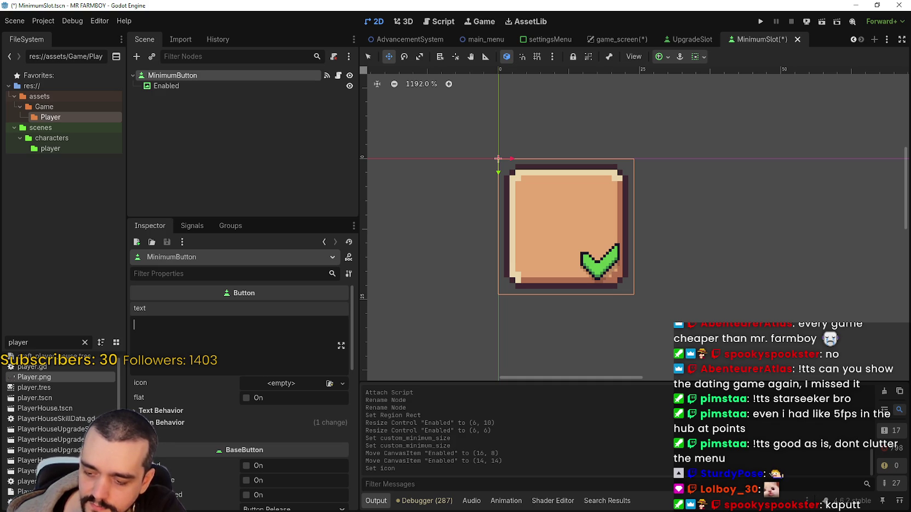
{"action": "scroll", "coordinate": [647, 251], "scroll_direction": "up", "scroll_amount": 2}
{"action": "scroll", "coordinate": [665, 256], "scroll_direction": "down", "scroll_amount": 3}
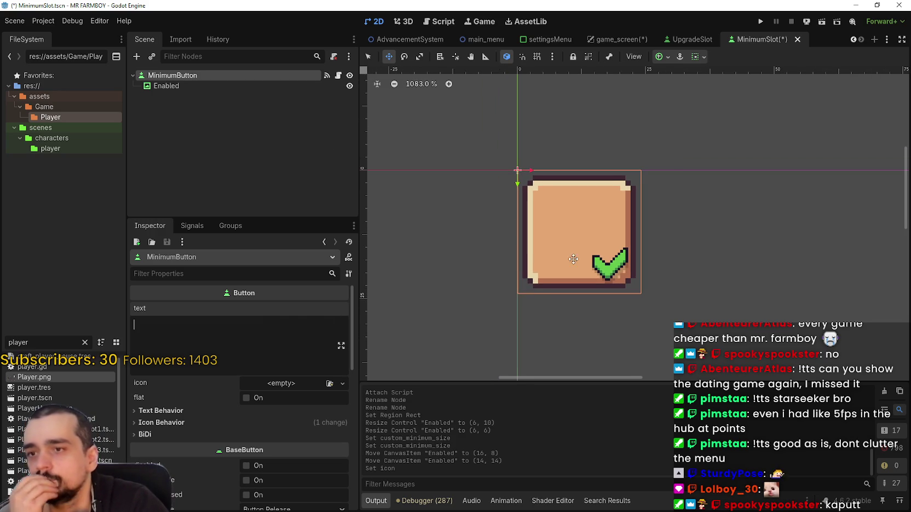
{"action": "scroll", "coordinate": [632, 237], "scroll_direction": "down", "scroll_amount": 1}
{"action": "scroll", "coordinate": [625, 217], "scroll_direction": "up", "scroll_amount": 1}
- Save and set the MinimumButton text to None
{"action": "key", "text": "ctrl+s"}
{"action": "type", "text": "None"}
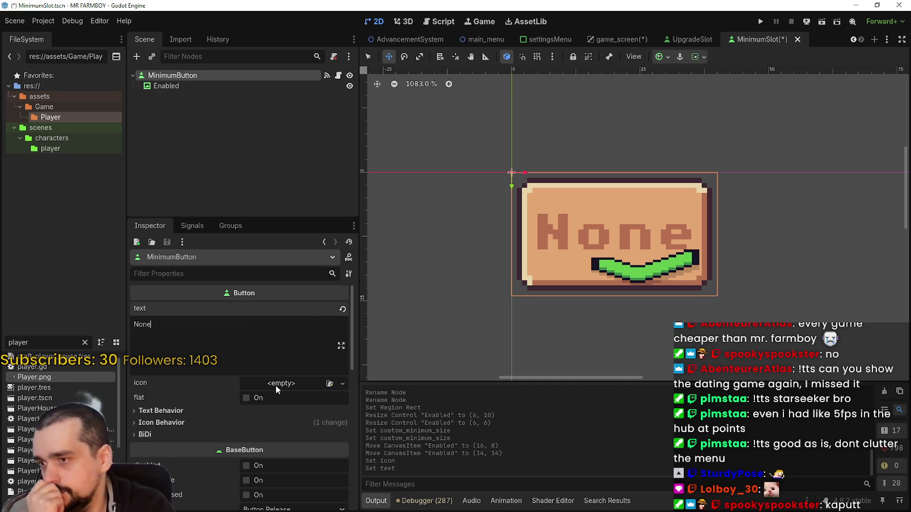
{"action": "scroll", "coordinate": [275, 385], "scroll_direction": "down", "scroll_amount": 3}
- Try Right and Bottom icon alignment, revert both to Left and Center, then select Enabled
{"action": "left_click", "coordinate": [249, 340]}
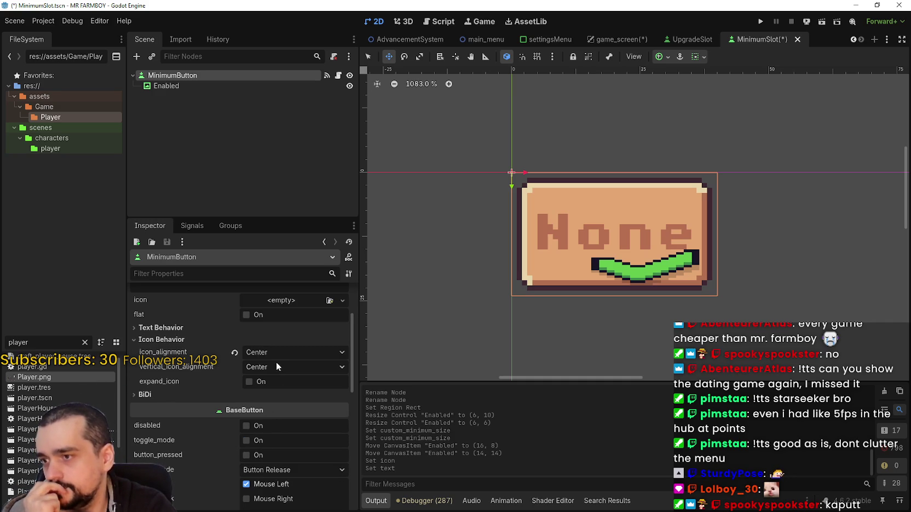
{"action": "left_click", "coordinate": [276, 354]}
{"action": "left_click", "coordinate": [287, 389]}
{"action": "left_click", "coordinate": [281, 366]}
{"action": "left_click", "coordinate": [289, 403]}
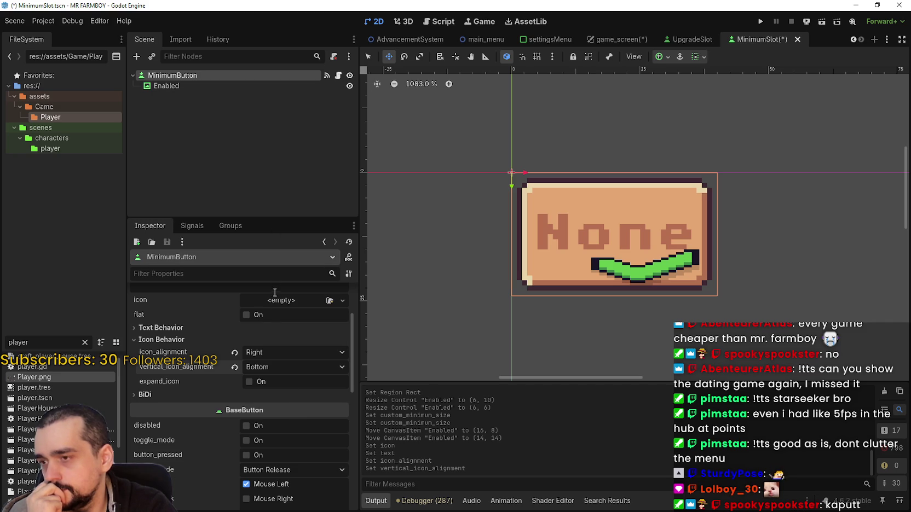
{"action": "left_click", "coordinate": [296, 352]}
{"action": "left_click", "coordinate": [286, 366]}
{"action": "left_click", "coordinate": [296, 367]}
{"action": "left_click", "coordinate": [289, 391]}
{"action": "left_click", "coordinate": [220, 85]}
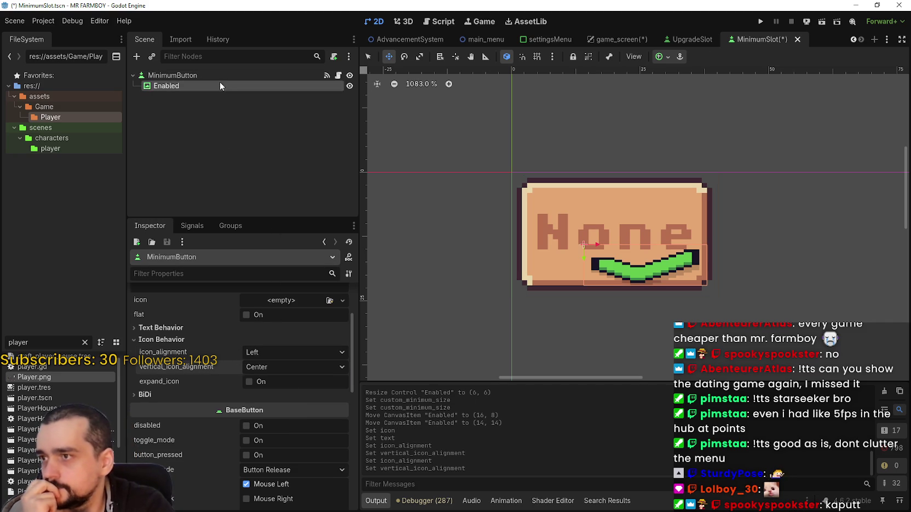
{"action": "scroll", "coordinate": [289, 363], "scroll_direction": "up", "scroll_amount": 2}
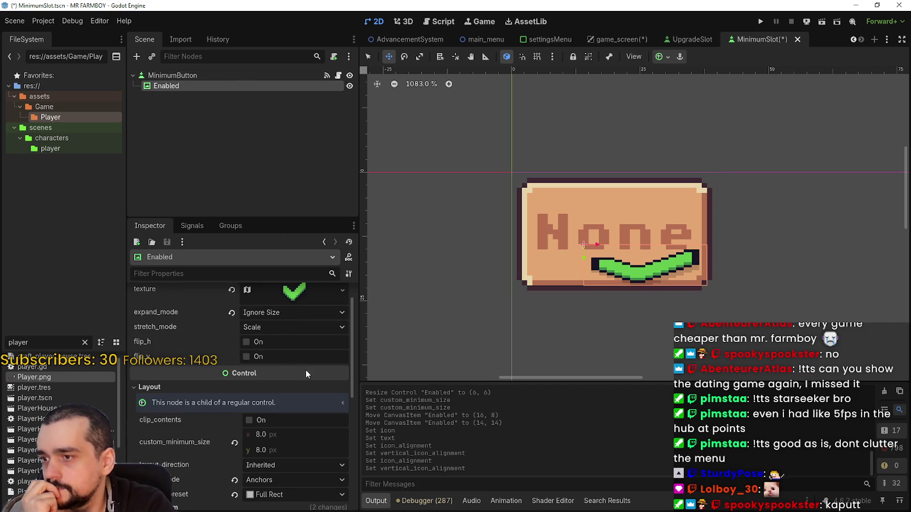
- Anchor the Enabled checkmark to Bottom Right and nudge it into the button's corner
{"action": "left_click", "coordinate": [667, 57]}
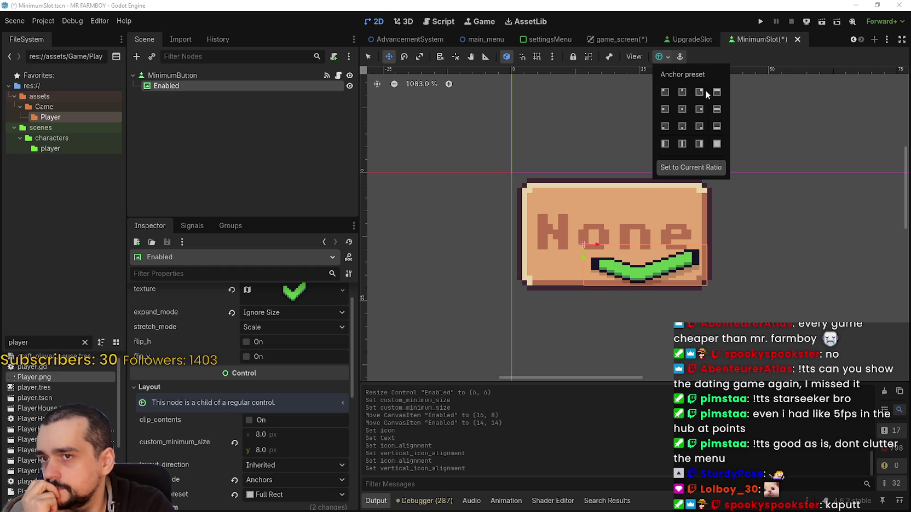
{"action": "left_click", "coordinate": [706, 111]}
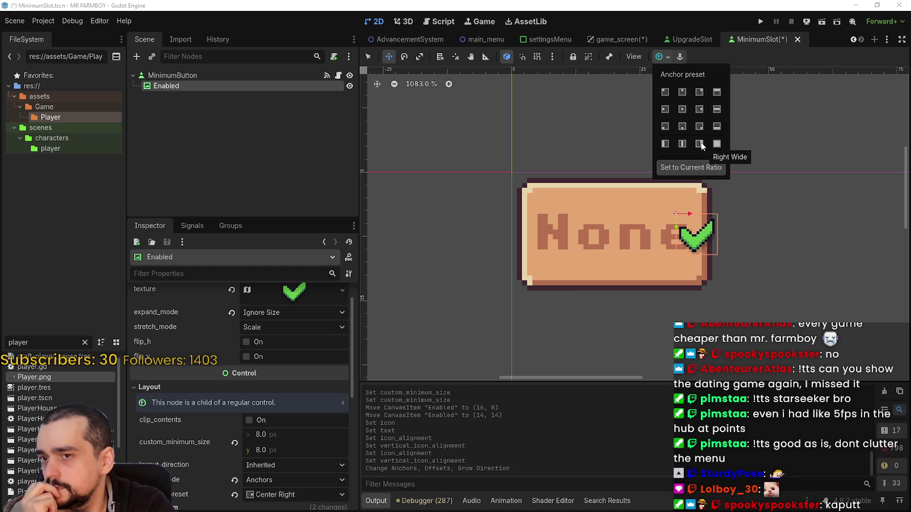
{"action": "left_click", "coordinate": [700, 126]}
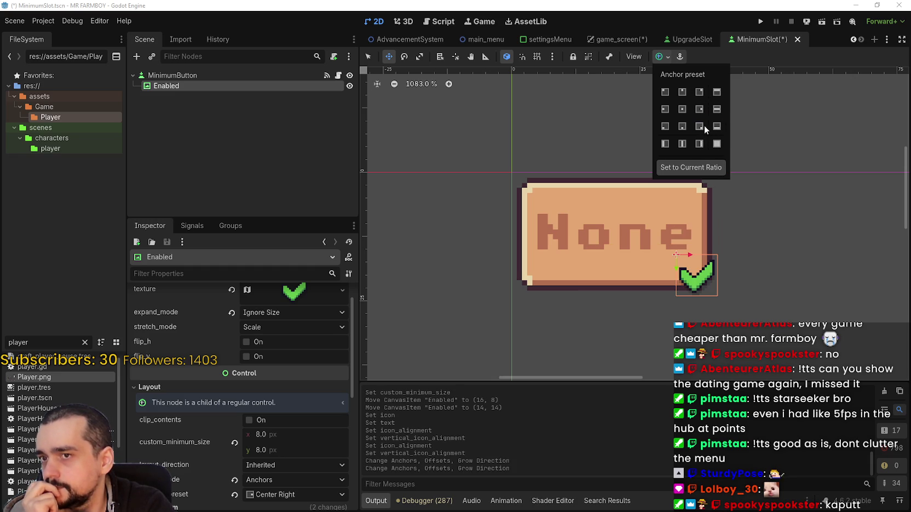
{"action": "left_click", "coordinate": [761, 59]}
{"action": "scroll", "coordinate": [645, 278], "scroll_direction": "up", "scroll_amount": 5}
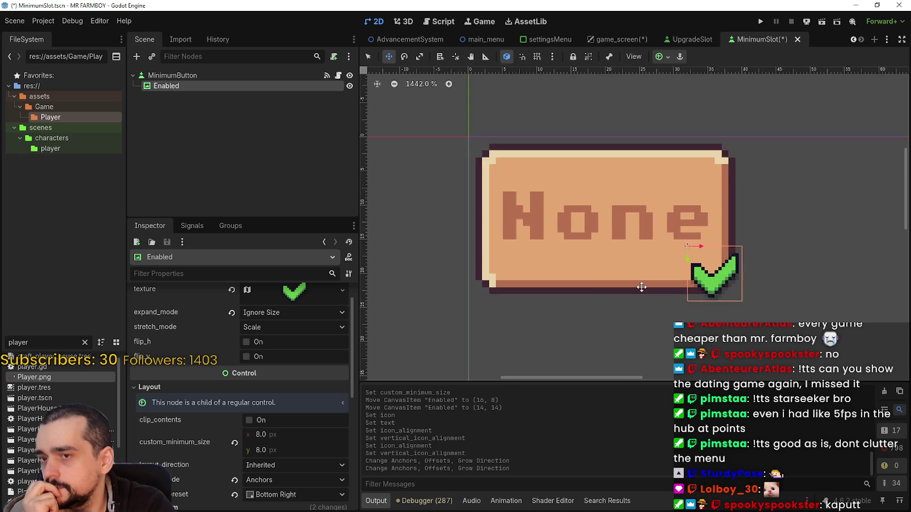
{"action": "left_click", "coordinate": [367, 56]}
{"action": "scroll", "coordinate": [744, 283], "scroll_direction": "up", "scroll_amount": 3}
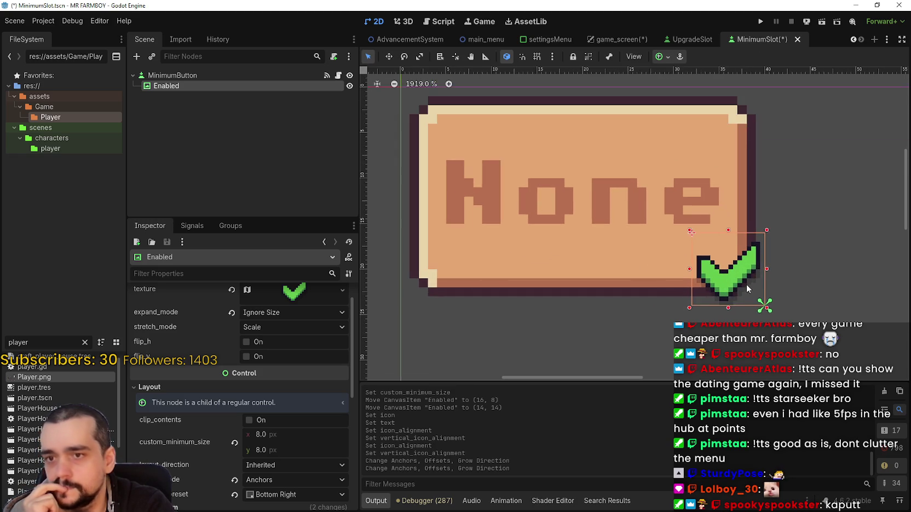
{"action": "left_click_drag", "start_coordinate": [739, 279], "coordinate": [717, 257]}
{"action": "scroll", "coordinate": [718, 268], "scroll_direction": "down", "scroll_amount": 2}
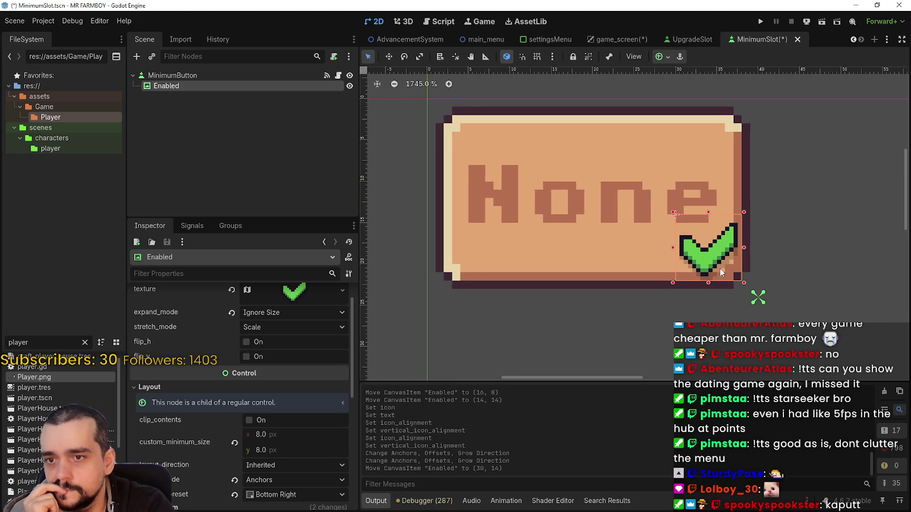
- Shorten the MinimumButton label to N, then reselect MinimumButton
{"action": "left_click", "coordinate": [182, 80]}
{"action": "scroll", "coordinate": [275, 333], "scroll_direction": "up", "scroll_amount": 1}
{"action": "left_click", "coordinate": [316, 334]}
{"action": "key", "text": "BackSpace"}
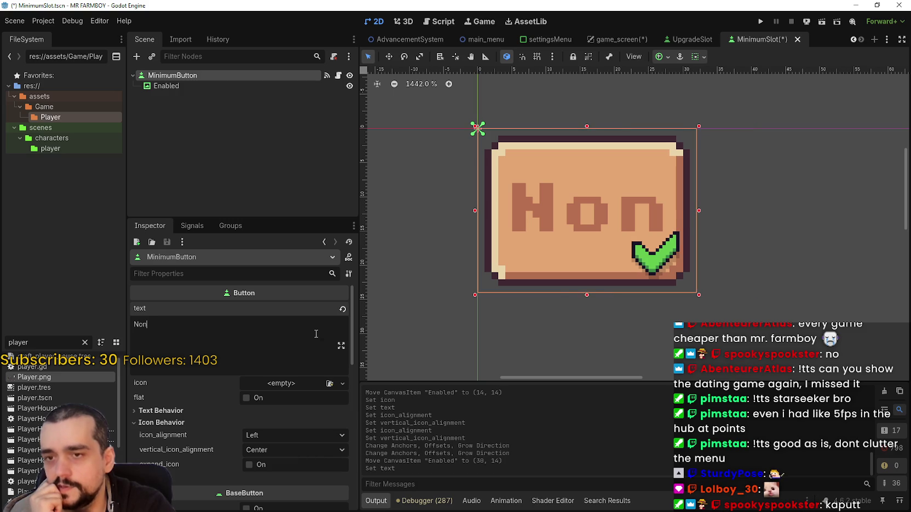
{"action": "key", "text": "BackSpace"}
{"action": "key", "text": "BackSpace"}
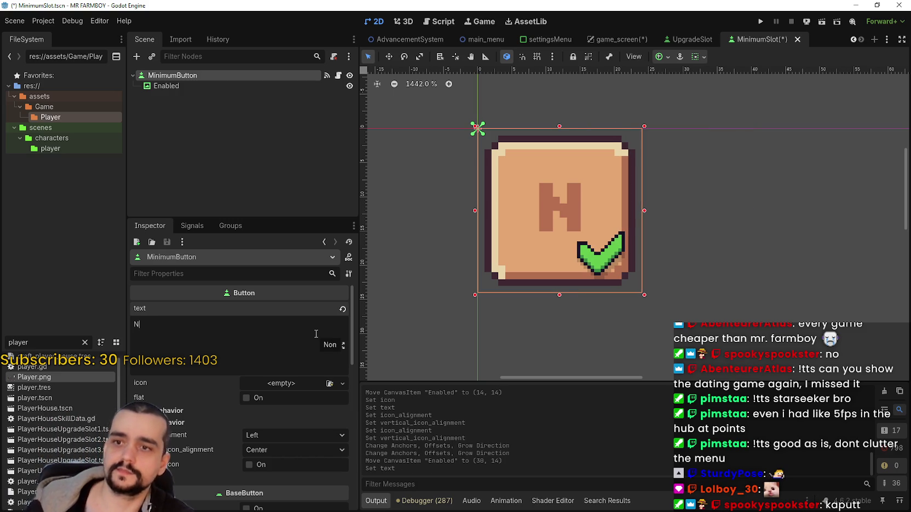
{"action": "scroll", "coordinate": [557, 247], "scroll_direction": "up", "scroll_amount": 4}
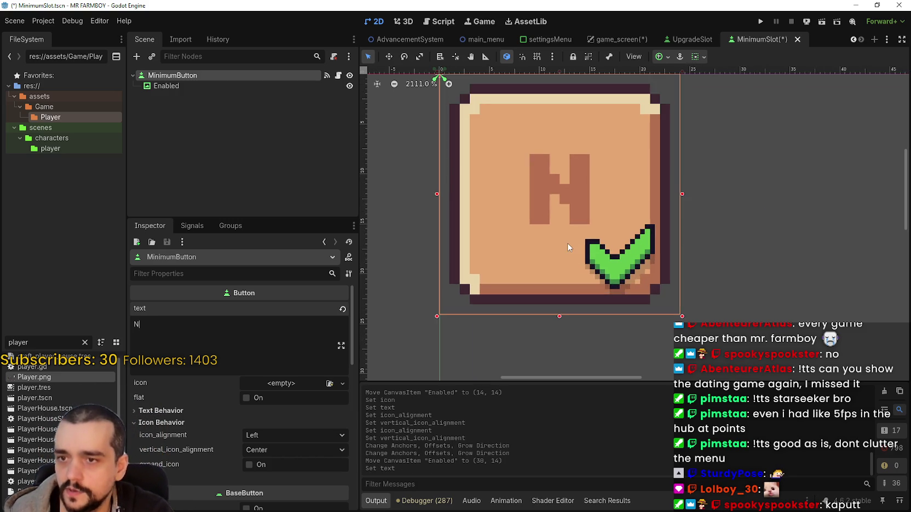
{"action": "scroll", "coordinate": [570, 246], "scroll_direction": "up", "scroll_amount": 3}
{"action": "scroll", "coordinate": [575, 245], "scroll_direction": "down", "scroll_amount": 2}
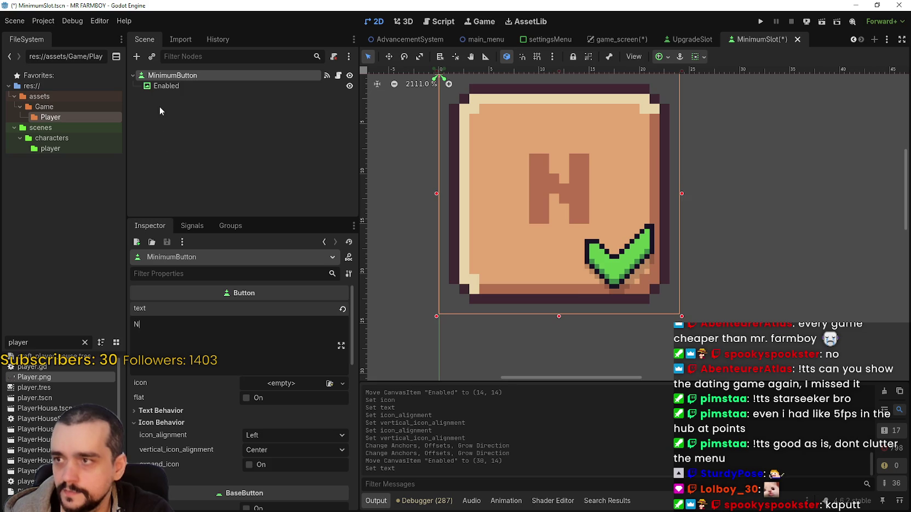
{"action": "left_click", "coordinate": [166, 86]}
{"action": "scroll", "coordinate": [579, 227], "scroll_direction": "up", "scroll_amount": 2}
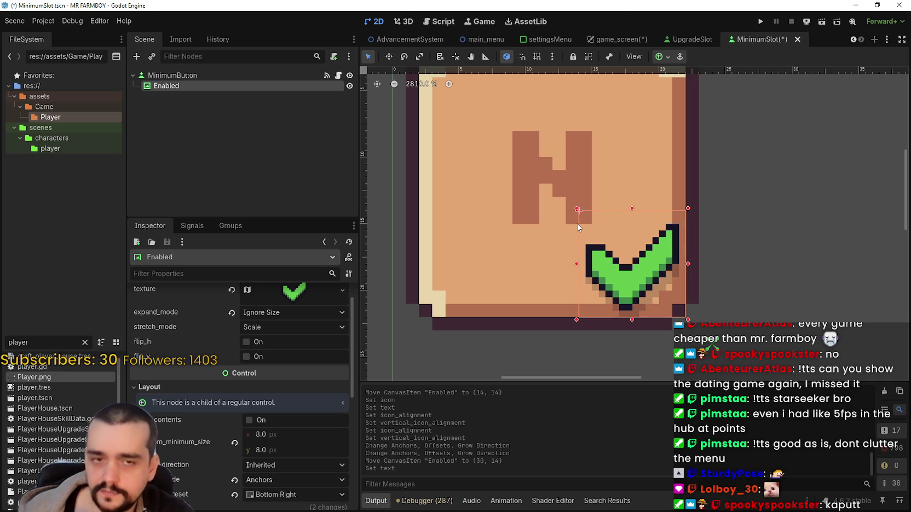
{"action": "scroll", "coordinate": [568, 119], "scroll_direction": "down", "scroll_amount": 4}
{"action": "left_click", "coordinate": [205, 76]}
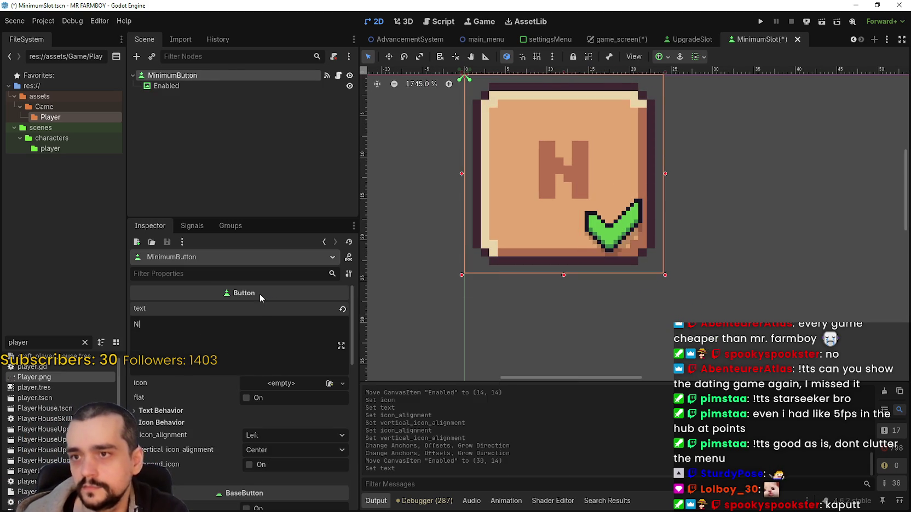
- Try 50, 100, 999 and 500 as the MinimumButton label
{"action": "type", "text": "1"}
{"action": "key", "text": "BackSpace"}
{"action": "key", "text": "BackSpace"}
{"action": "type", "text": "50"}
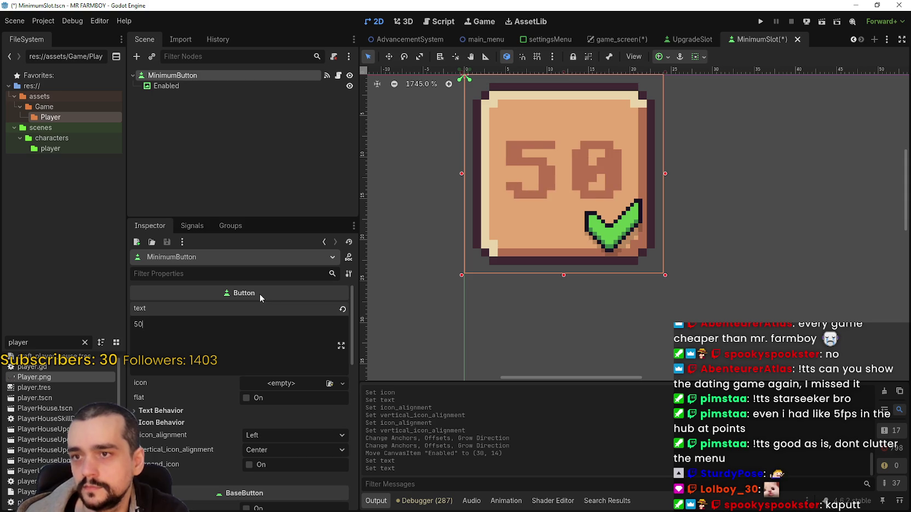
{"action": "key", "text": "BackSpace"}
{"action": "key", "text": "BackSpace"}
{"action": "type", "text": "100"}
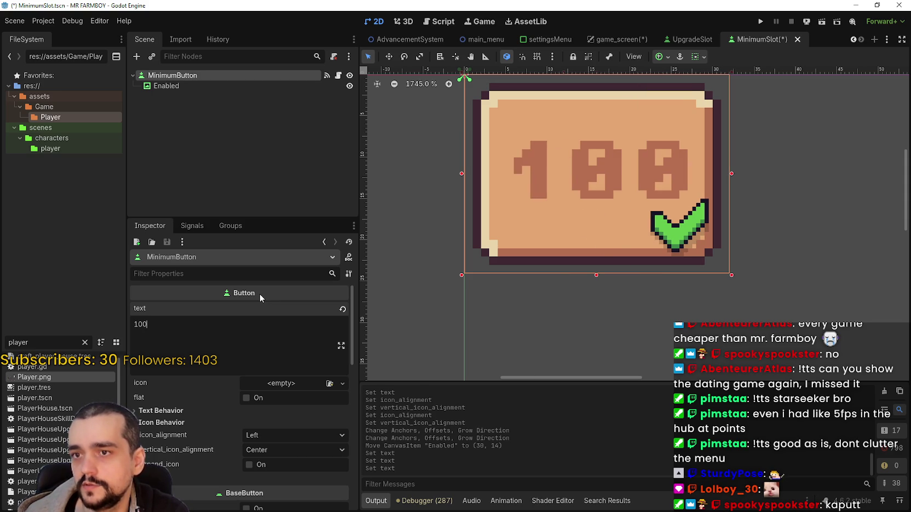
{"action": "key", "text": "BackSpace"}
{"action": "key", "text": "BackSpace"}
{"action": "key", "text": "BackSpace"}
{"action": "type", "text": "999"}
{"action": "key", "text": "BackSpace"}
{"action": "key", "text": "BackSpace"}
{"action": "key", "text": "BackSpace"}
{"action": "type", "text": "500"}
{"action": "key", "text": "BackSpace"}
{"action": "key", "text": "BackSpace"}
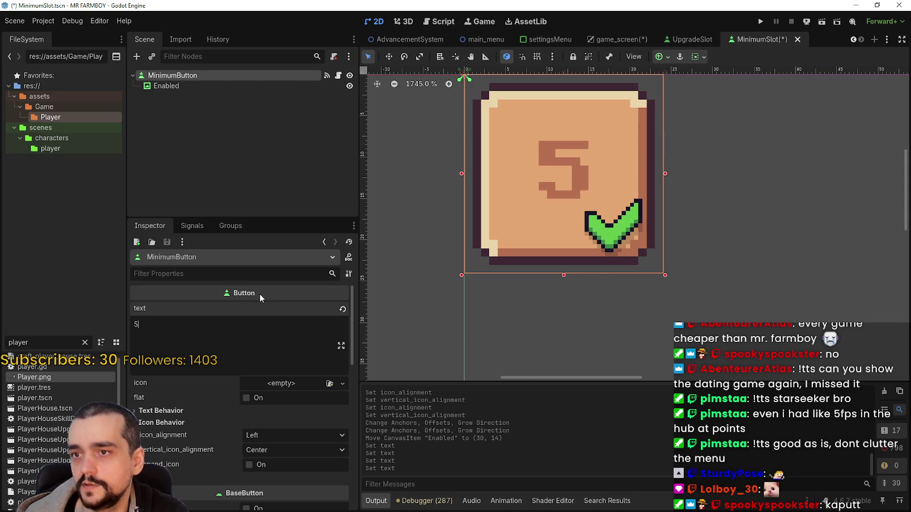
{"action": "type", "text": "00"}
{"action": "key", "text": "BackSpace"}
{"action": "key", "text": "BackSpace"}
{"action": "key", "text": "BackSpace"}
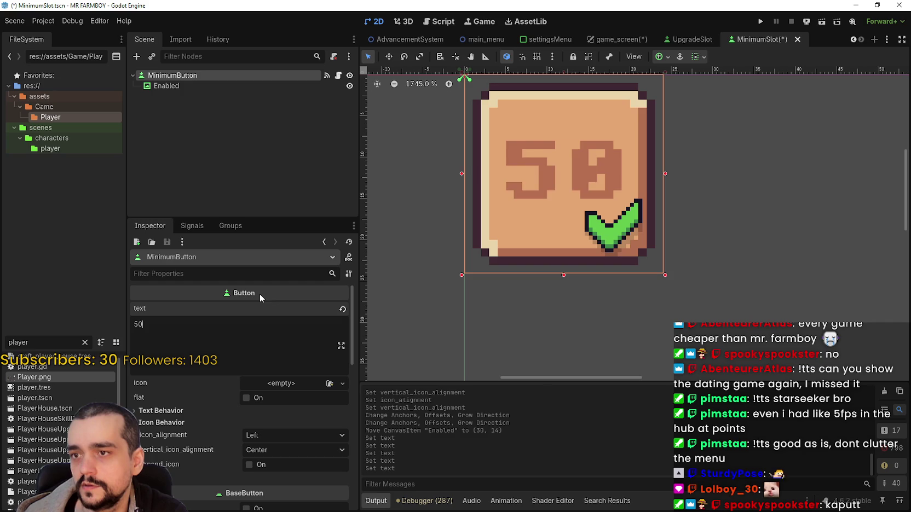
- Try 9999 and 9,999 as the label, then restore None and save the scene
{"action": "type", "text": "9"}
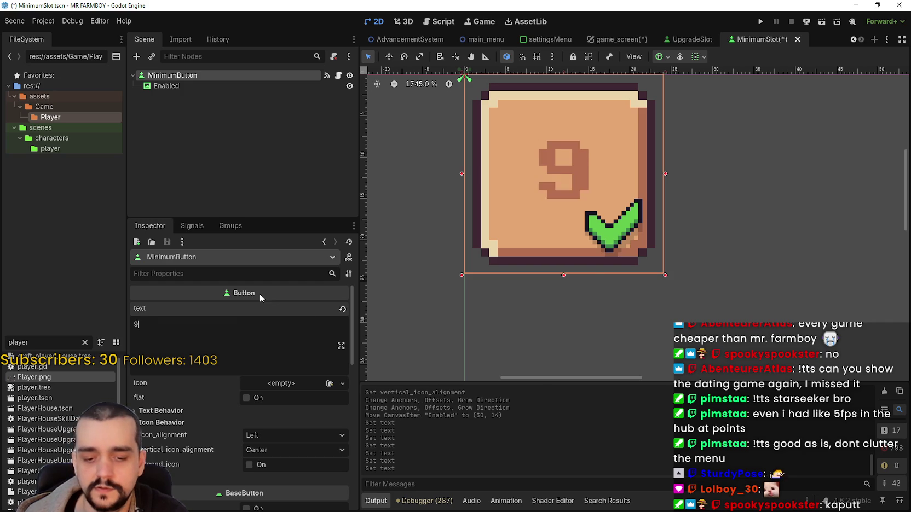
{"action": "type", "text": "999"}
{"action": "key", "text": "BackSpace"}
{"action": "key", "text": "BackSpace"}
{"action": "key", "text": "BackSpace"}
{"action": "type", "text": ",999"}
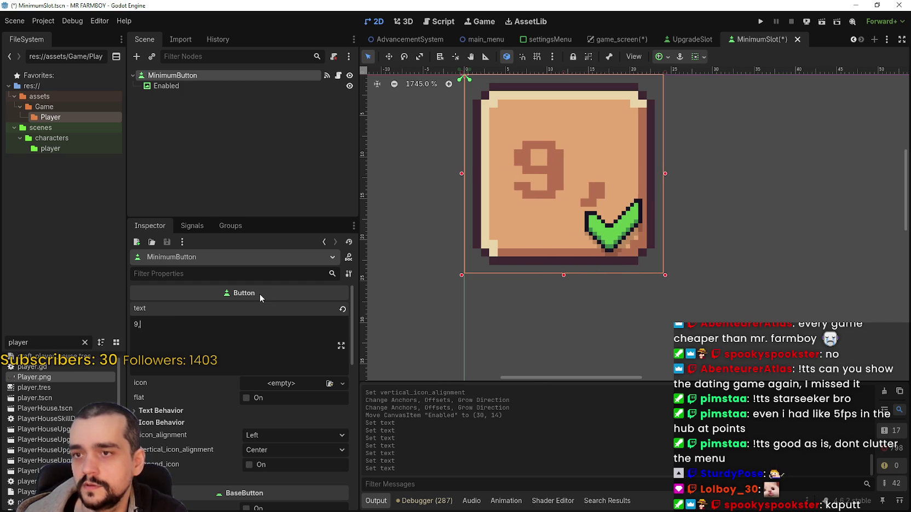
{"action": "key", "text": "BackSpace"}
{"action": "key", "text": "BackSpace"}
{"action": "key", "text": "BackSpace"}
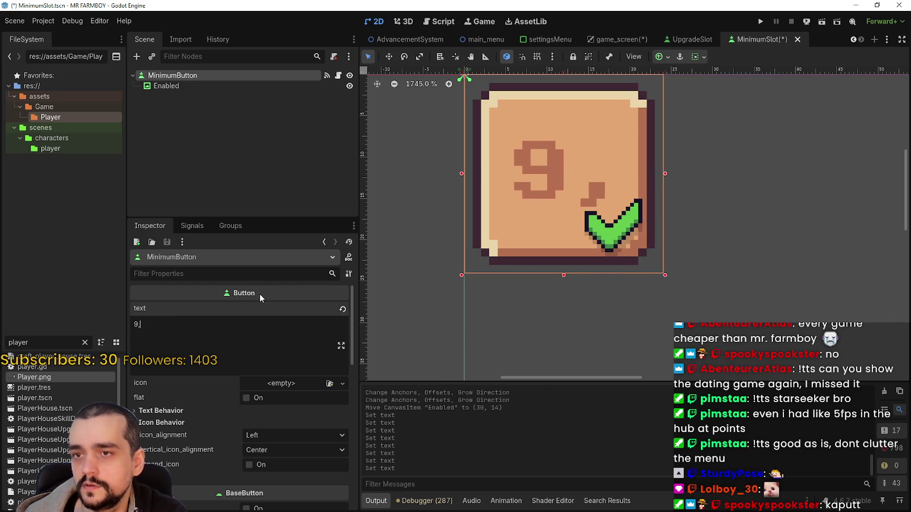
{"action": "key", "text": "BackSpace"}
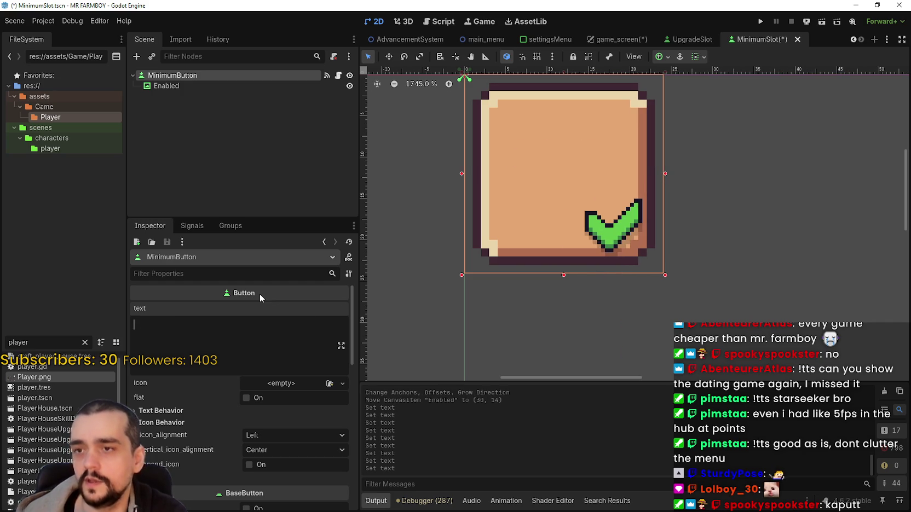
{"action": "type", "text": "Non"}
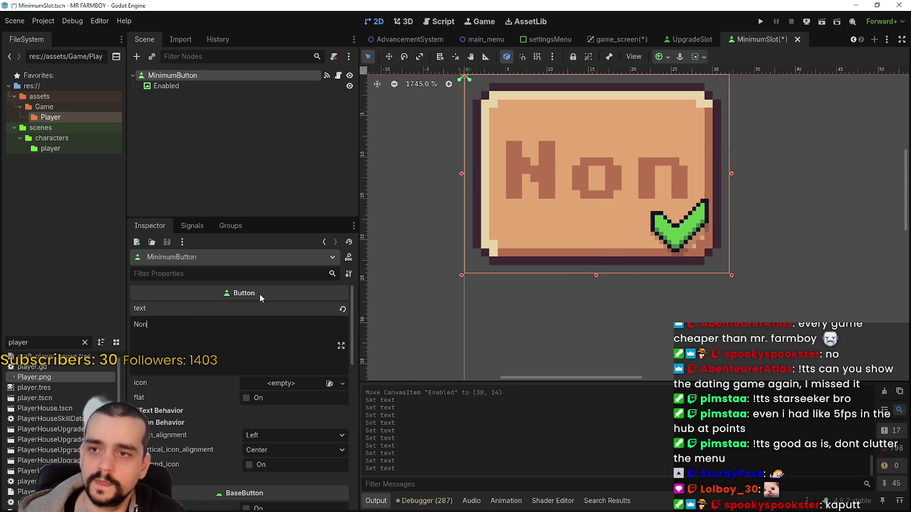
{"action": "type", "text": "e"}
{"action": "scroll", "coordinate": [260, 294], "scroll_direction": "down", "scroll_amount": 1}
{"action": "scroll", "coordinate": [434, 302], "scroll_direction": "down", "scroll_amount": 6}
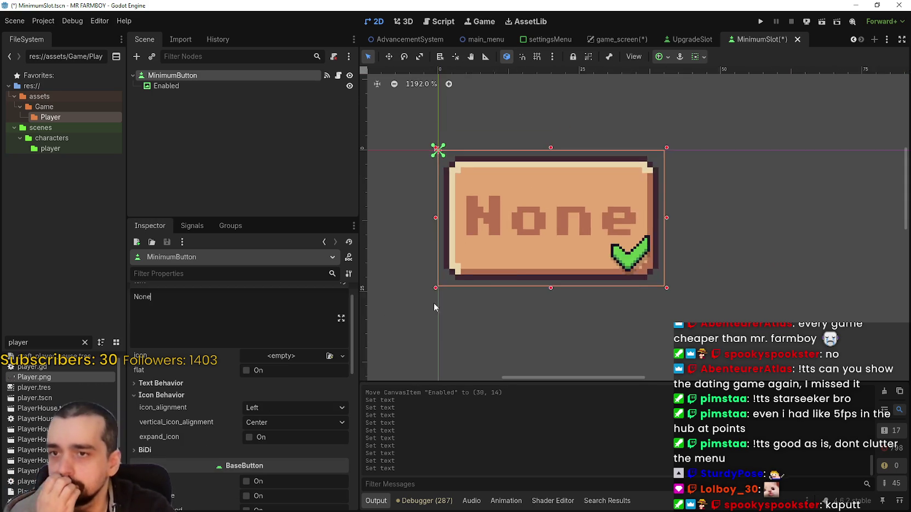
{"action": "scroll", "coordinate": [558, 262], "scroll_direction": "down", "scroll_amount": 5}
{"action": "key", "text": "ctrl+s"}
{"action": "scroll", "coordinate": [590, 265], "scroll_direction": "up", "scroll_amount": 2}
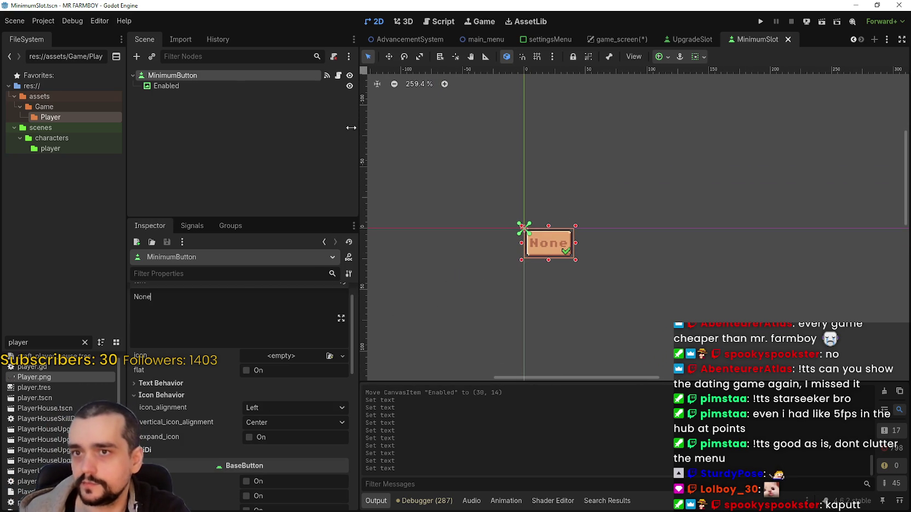
- In game_screen, delete the Upgrade1 and Upgrade2 buttons under Minimum Amount
{"action": "left_click", "coordinate": [617, 38]}
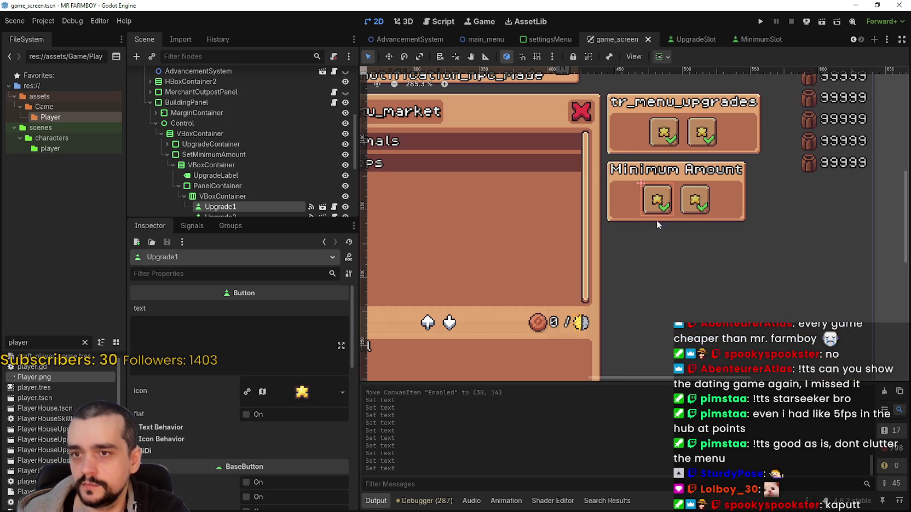
{"action": "scroll", "coordinate": [231, 176], "scroll_direction": "down", "scroll_amount": 3}
{"action": "left_click", "coordinate": [230, 146], "text": "shift"}
{"action": "right_click", "coordinate": [232, 148]}
{"action": "left_click", "coordinate": [273, 316]}
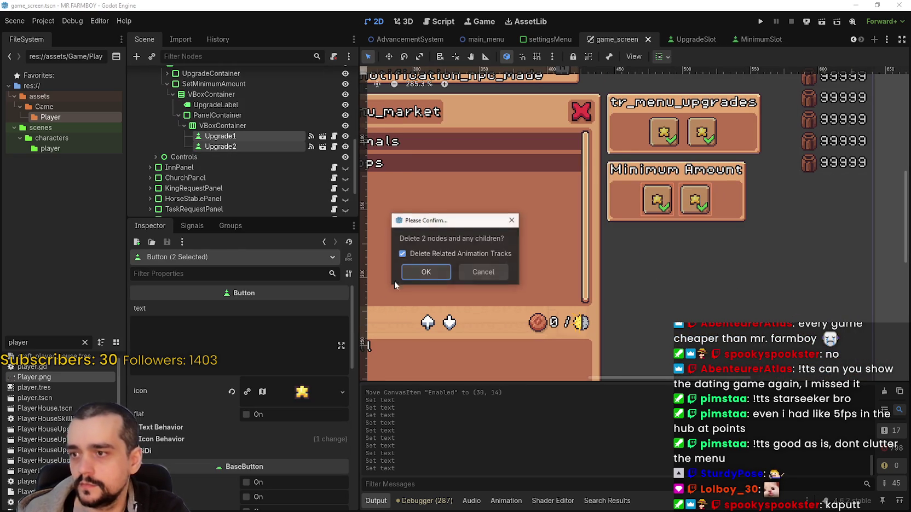
{"action": "left_click", "coordinate": [425, 271]}
- Instantiate MinimumSlot.tscn as a child of the VBoxContainer
{"action": "right_click", "coordinate": [231, 125]}
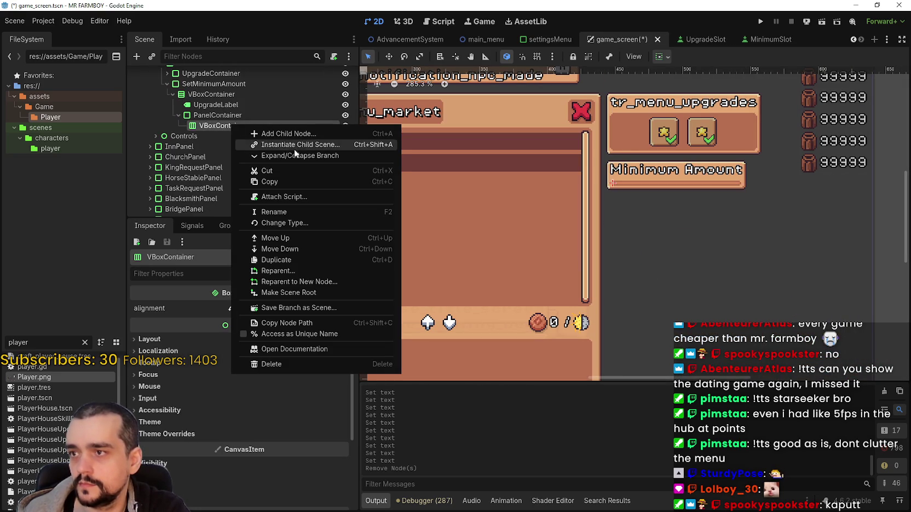
{"action": "left_click", "coordinate": [294, 145]}
{"action": "type", "text": "Mini"}
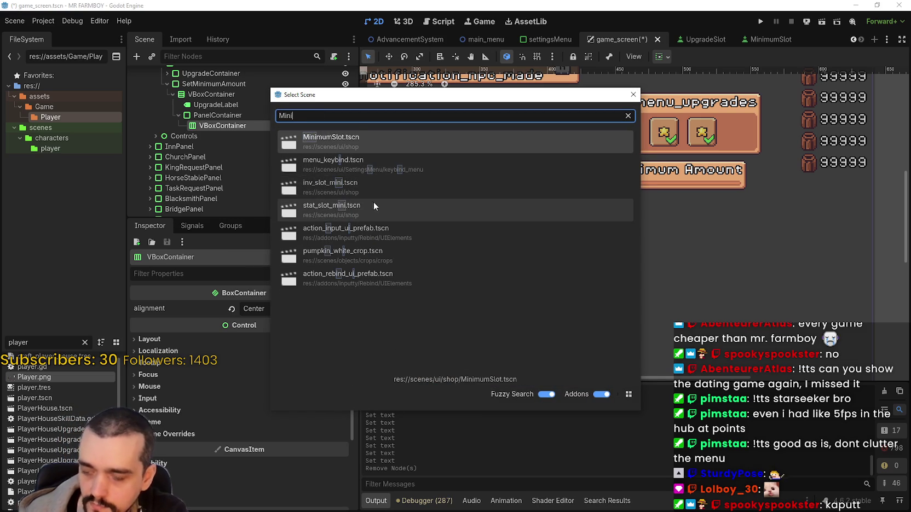
{"action": "key", "text": "Return"}
{"action": "scroll", "coordinate": [674, 207], "scroll_direction": "down", "scroll_amount": 3}
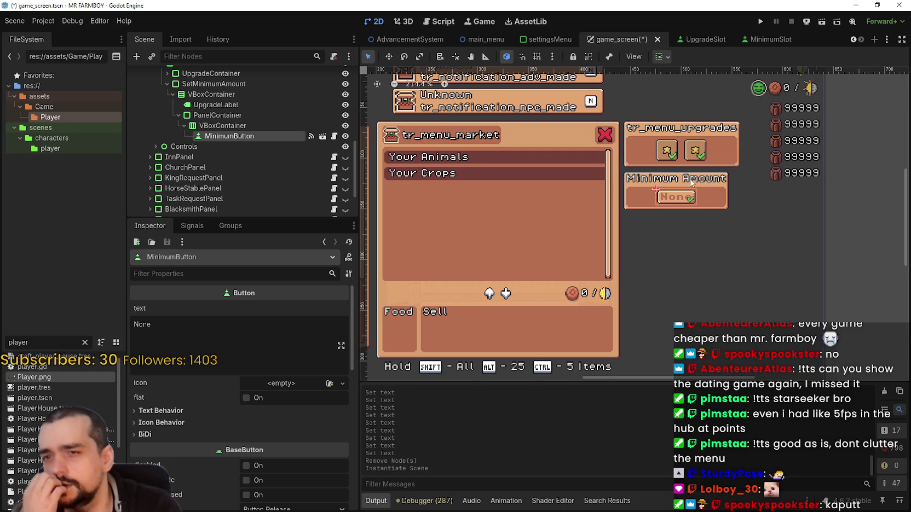
- Back in MinimumSlot, try resizing the button on the canvas, then undo it
{"action": "scroll", "coordinate": [690, 183], "scroll_direction": "up", "scroll_amount": 5}
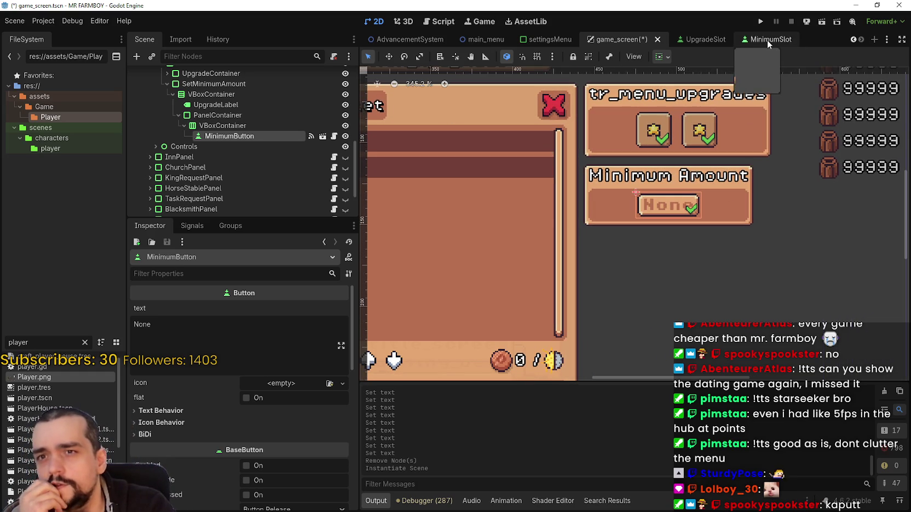
{"action": "left_click", "coordinate": [768, 39]}
{"action": "scroll", "coordinate": [602, 165], "scroll_direction": "up", "scroll_amount": 2}
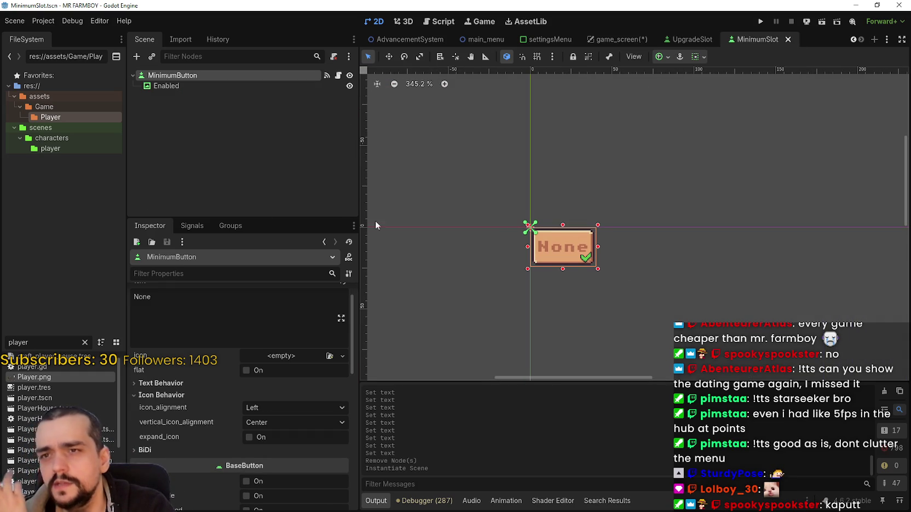
{"action": "scroll", "coordinate": [273, 471], "scroll_direction": "up", "scroll_amount": 1}
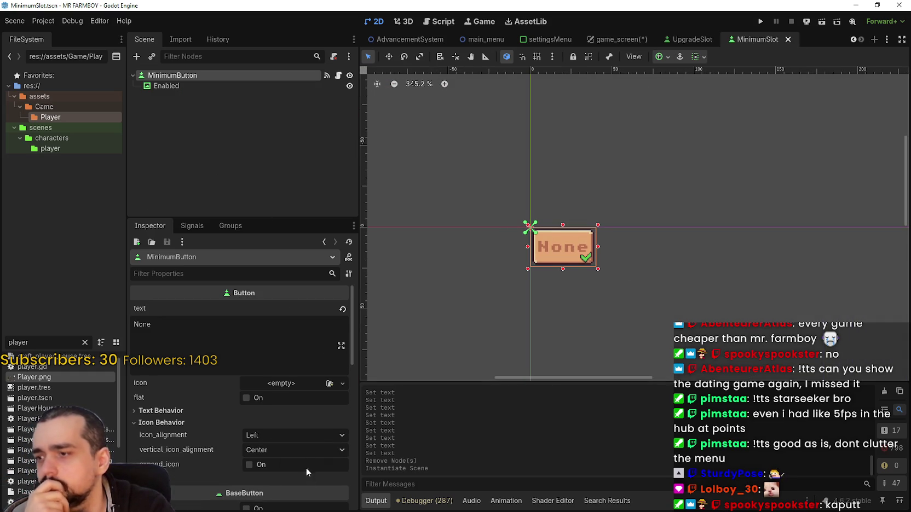
{"action": "scroll", "coordinate": [306, 468], "scroll_direction": "down", "scroll_amount": 5}
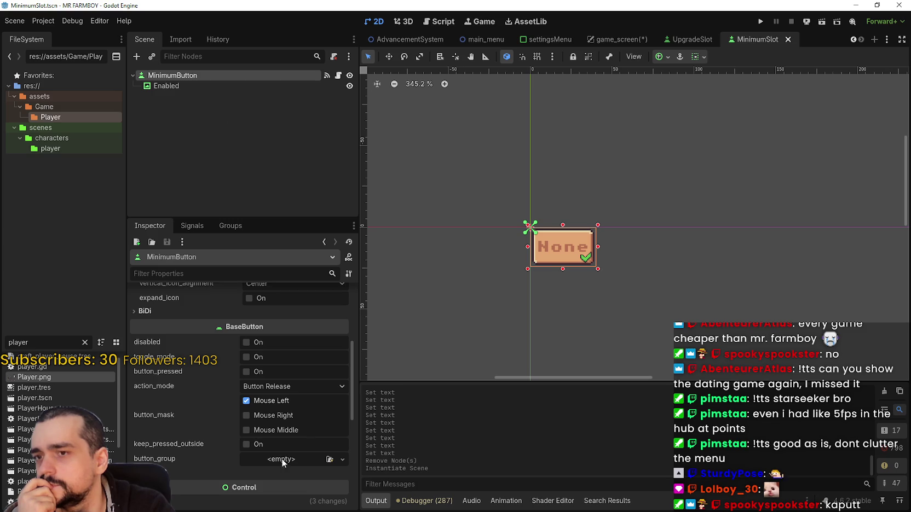
{"action": "scroll", "coordinate": [285, 454], "scroll_direction": "down", "scroll_amount": 2}
{"action": "scroll", "coordinate": [602, 257], "scroll_direction": "up", "scroll_amount": 4}
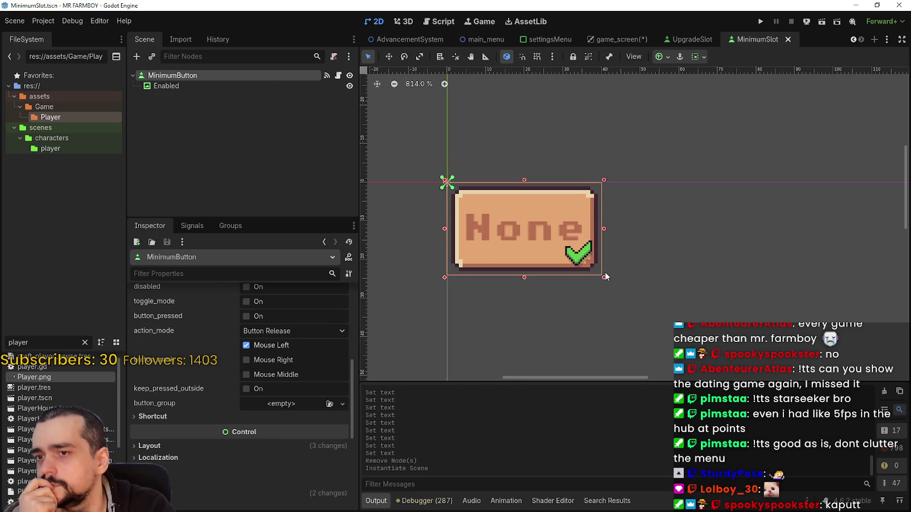
{"action": "mouse_move", "coordinate": [604, 276]}
{"action": "left_mouse_down"}
{"action": "mouse_move", "coordinate": [543, 244]}
{"action": "mouse_move", "coordinate": [553, 246]}
{"action": "left_mouse_up"}
{"action": "key", "text": "ctrl+z"}
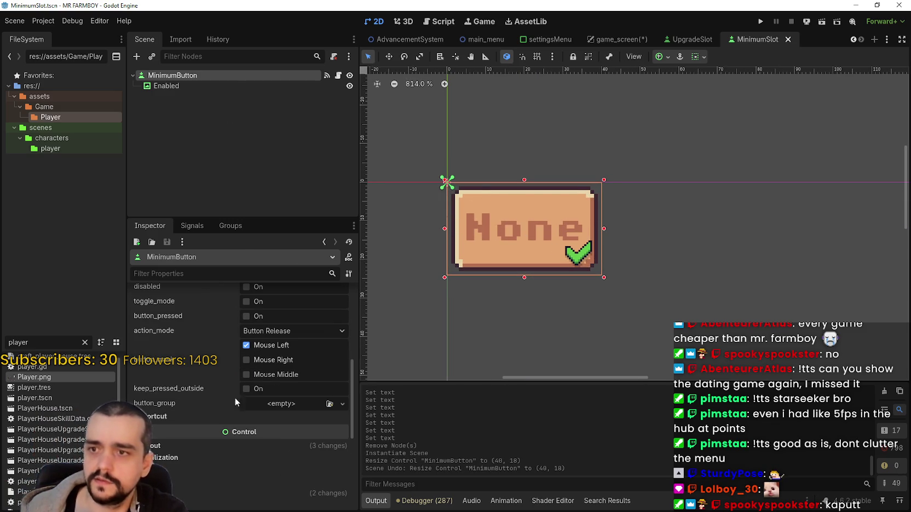
- Set the button's custom minimum height to 24 px and save the scene
{"action": "left_click", "coordinate": [251, 445]}
{"action": "scroll", "coordinate": [260, 446], "scroll_direction": "down", "scroll_amount": 5}
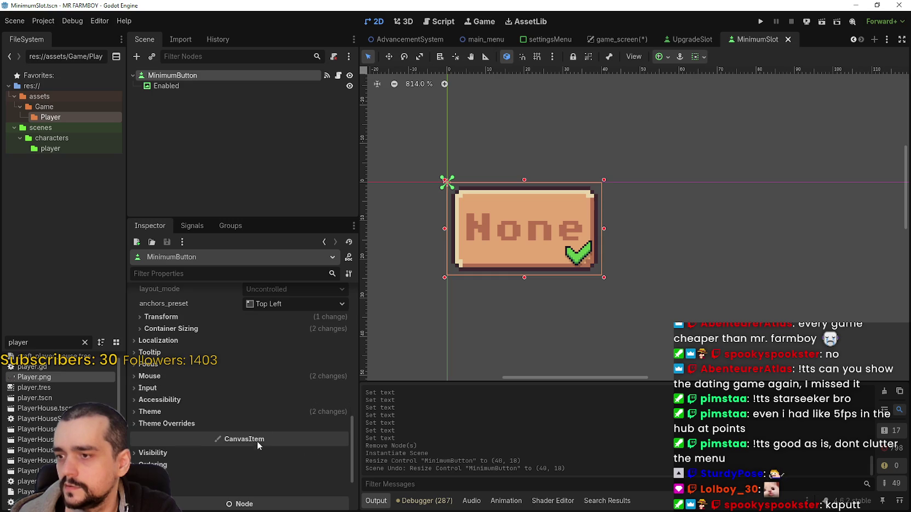
{"action": "left_click", "coordinate": [187, 317]}
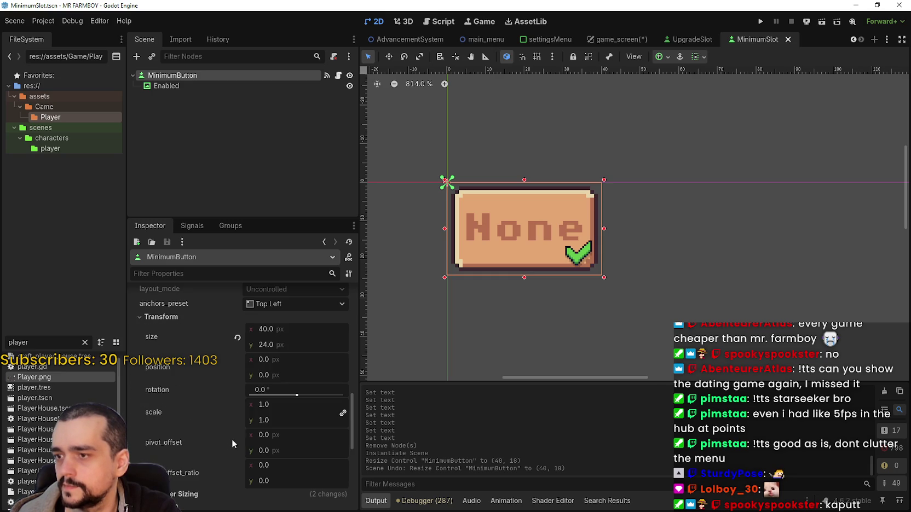
{"action": "scroll", "coordinate": [277, 342], "scroll_direction": "up", "scroll_amount": 5}
{"action": "left_click", "coordinate": [293, 451]}
{"action": "key", "text": "Return"}
{"action": "key", "text": "ctrl+s"}
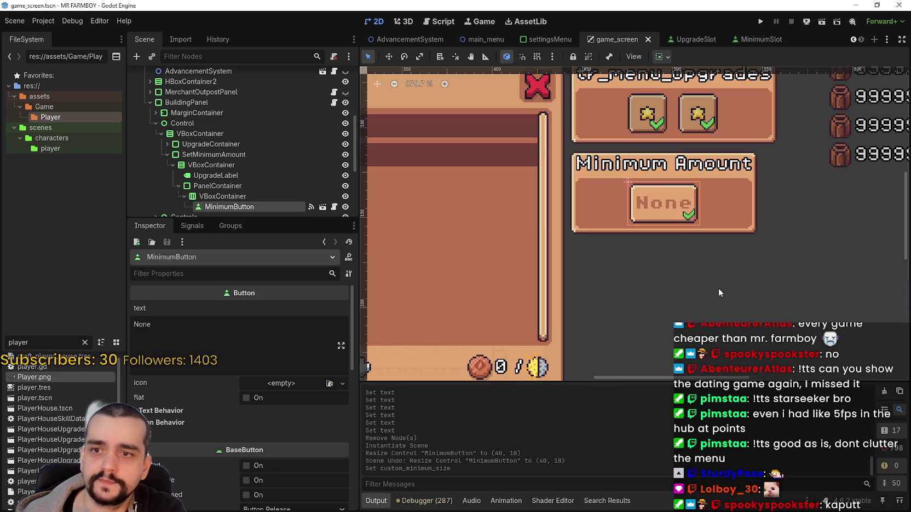
- Save the game screen scene and duplicate MinimumButton into a copy labelled 10
{"action": "key", "text": "ctrl+s"}
{"action": "scroll", "coordinate": [690, 262], "scroll_direction": "down", "scroll_amount": 3}
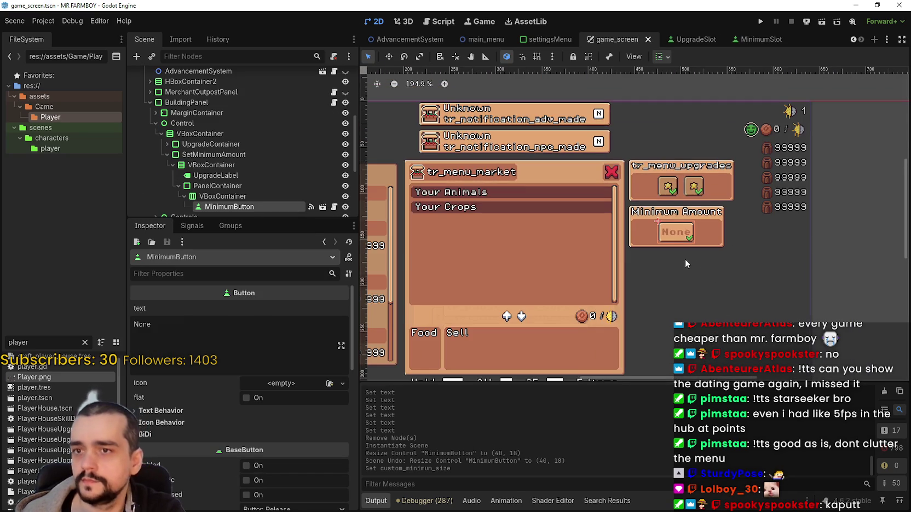
{"action": "scroll", "coordinate": [245, 192], "scroll_direction": "down", "scroll_amount": 2}
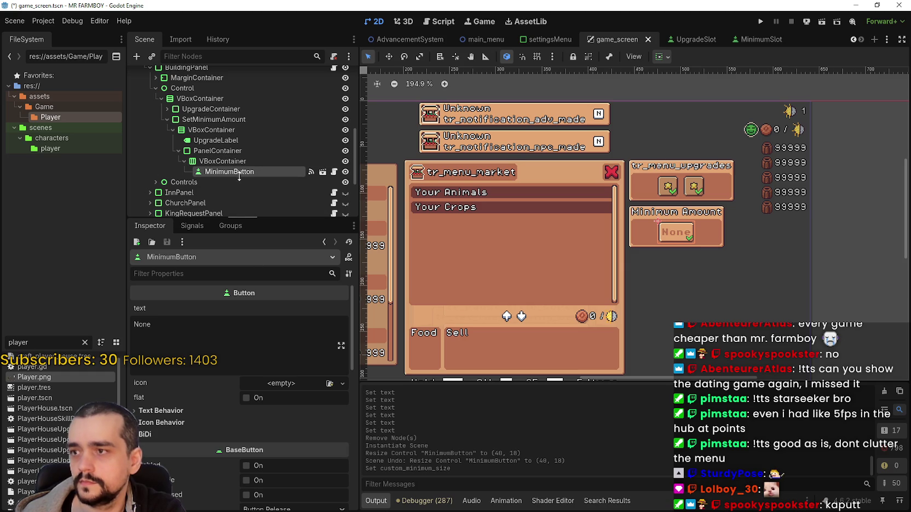
{"action": "key", "text": "ctrl+d"}
{"action": "left_click_drag", "start_coordinate": [204, 338], "coordinate": [103, 321]}
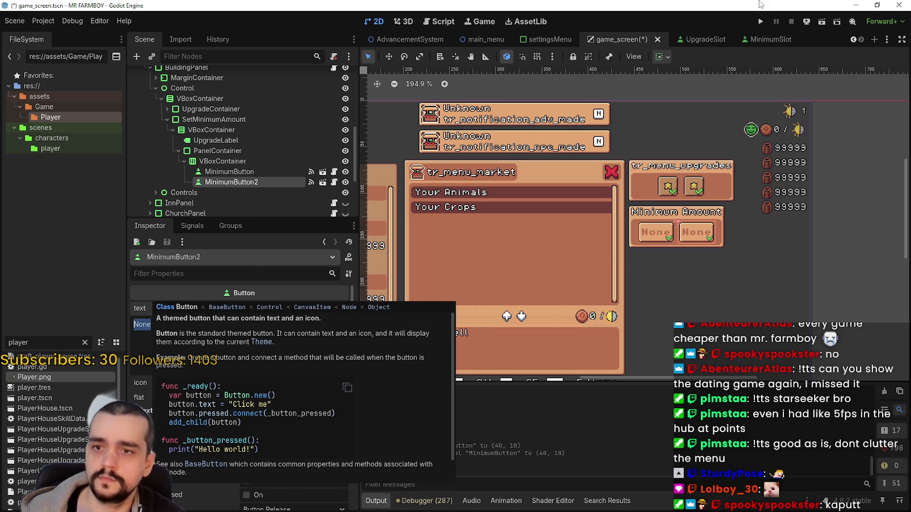
{"action": "scroll", "coordinate": [723, 236], "scroll_direction": "up", "scroll_amount": 1}
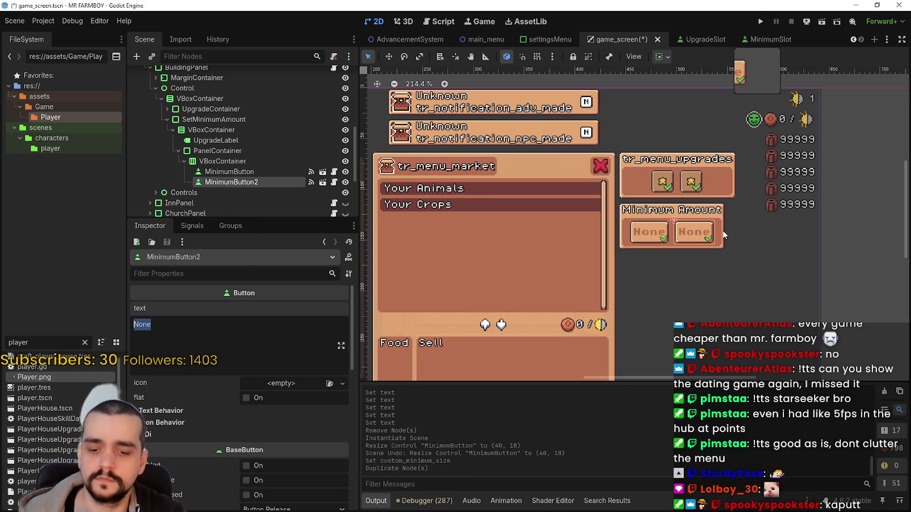
{"action": "type", "text": "10"}
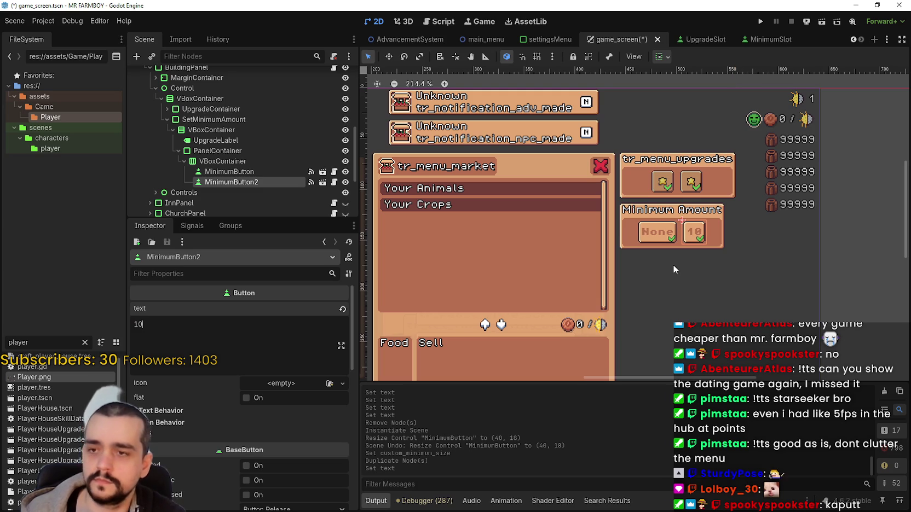
{"action": "left_click", "coordinate": [243, 181]}
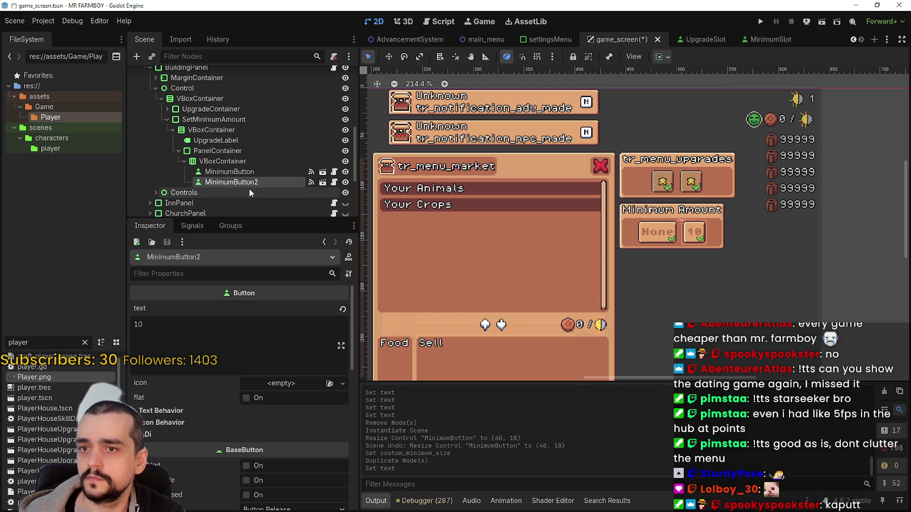
- Add two more button copies labelled 50 and 100
{"action": "key", "text": "ctrl+d"}
{"action": "left_click", "coordinate": [137, 328]}
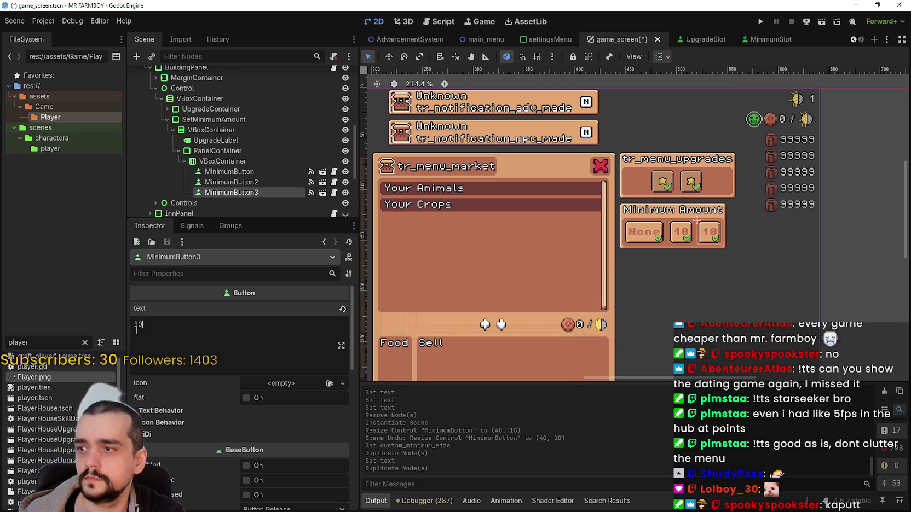
{"action": "type", "text": "5"}
{"action": "left_click", "coordinate": [252, 183]}
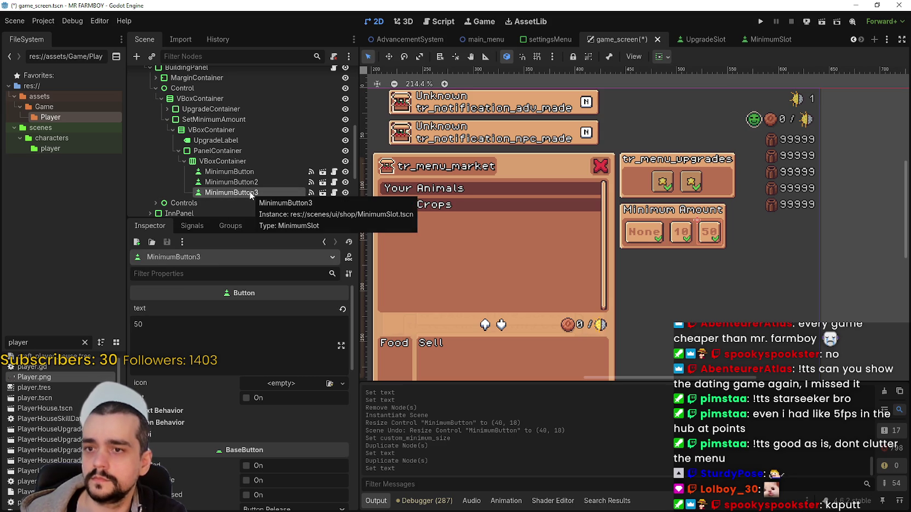
{"action": "key", "text": "ctrl+d"}
{"action": "left_click", "coordinate": [169, 328]}
{"action": "key", "text": "ctrl+a"}
{"action": "type", "text": "1"}
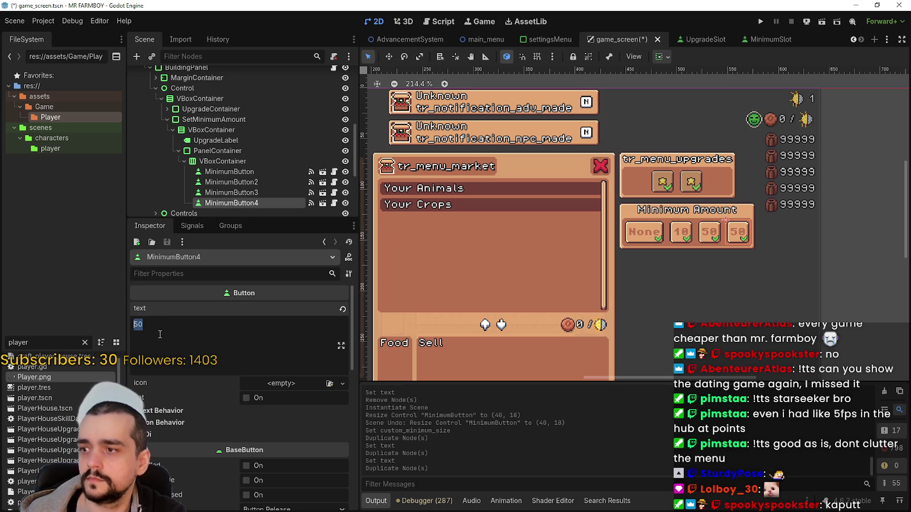
{"action": "type", "text": "00"}
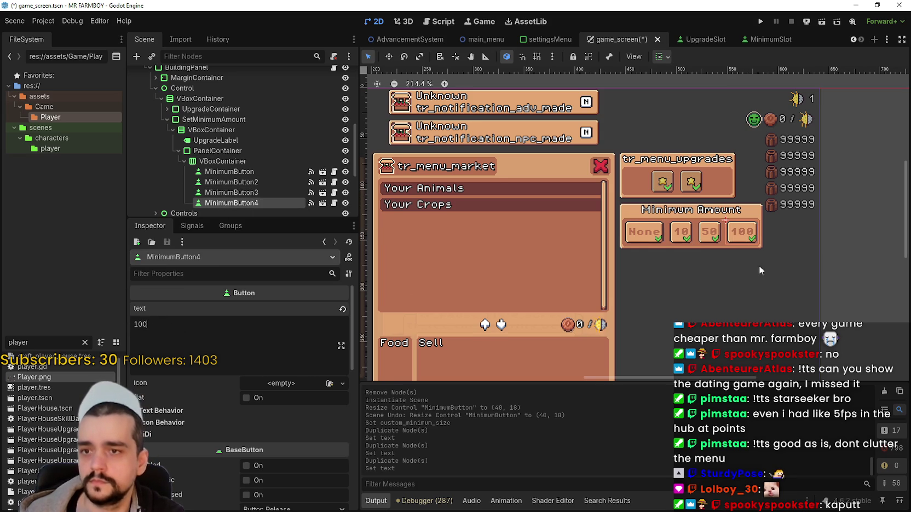
- Select the VBoxContainer holding the buttons and bring up its node actions
{"action": "scroll", "coordinate": [747, 267], "scroll_direction": "up", "scroll_amount": 2}
{"action": "left_click", "coordinate": [219, 162]}
{"action": "right_click", "coordinate": [219, 162]}
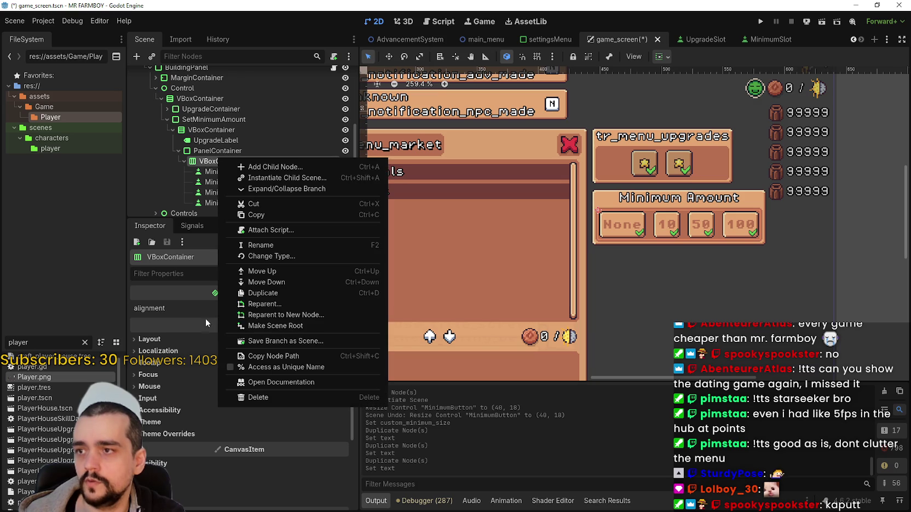
- Change the VBoxContainer's node type to FlowContainer
{"action": "left_click", "coordinate": [268, 256]}
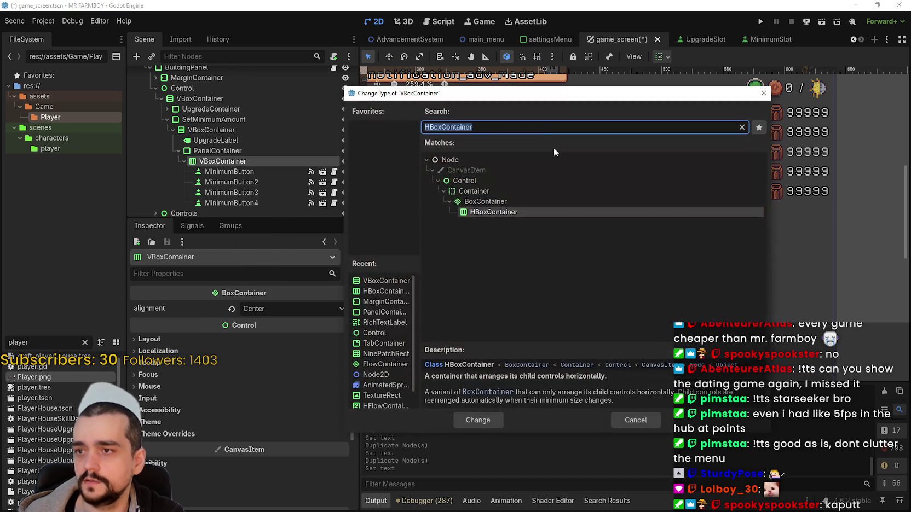
{"action": "type", "text": "fleb"}
{"action": "key", "text": "BackSpace"}
{"action": "type", "text": "x"}
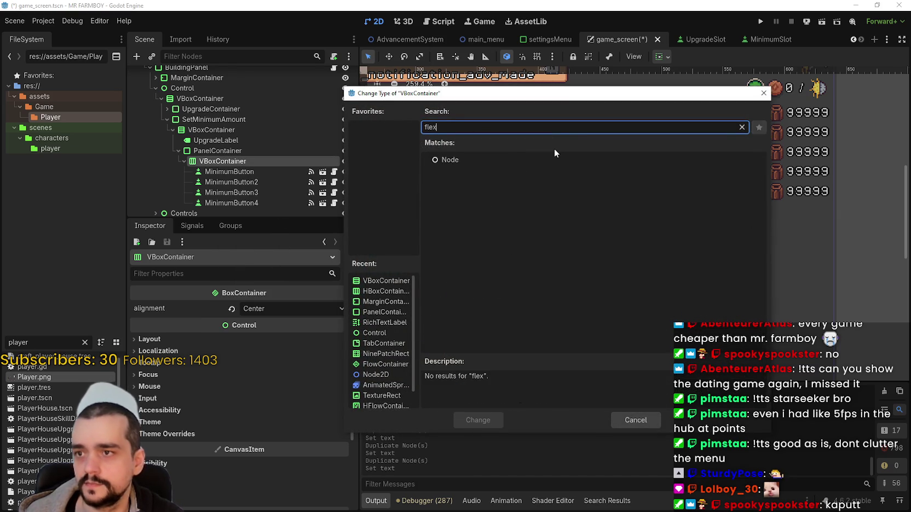
{"action": "key", "text": "BackSpace"}
{"action": "key", "text": "BackSpace"}
{"action": "key", "text": "BackSpace"}
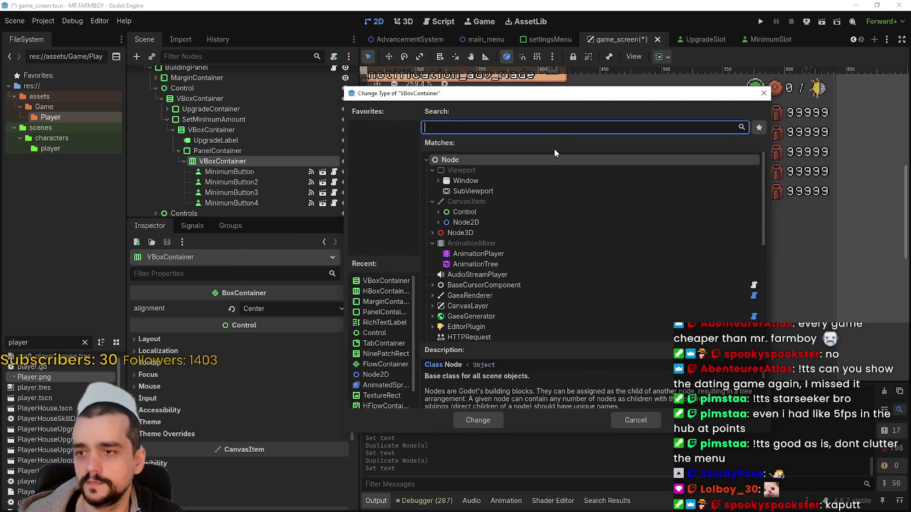
{"action": "type", "text": "container"}
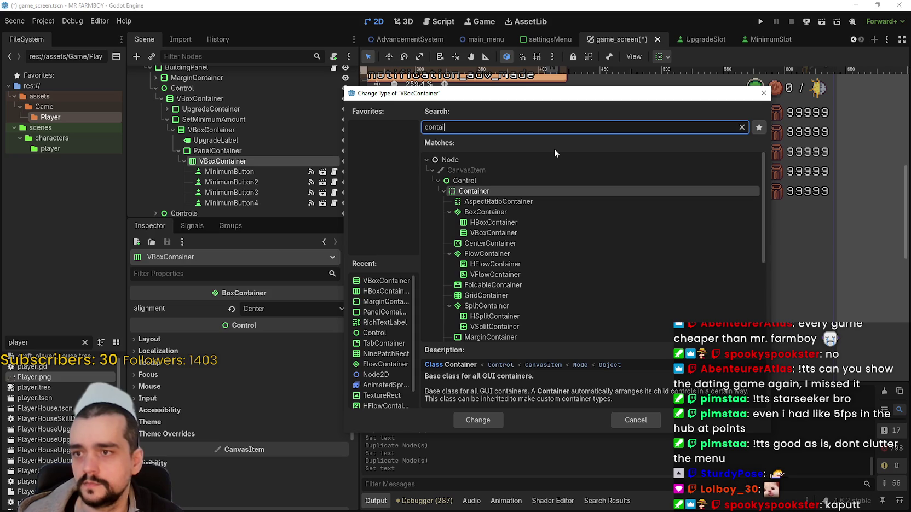
{"action": "key", "text": "Down"}
{"action": "key", "text": "Down"}
{"action": "key", "text": "Down"}
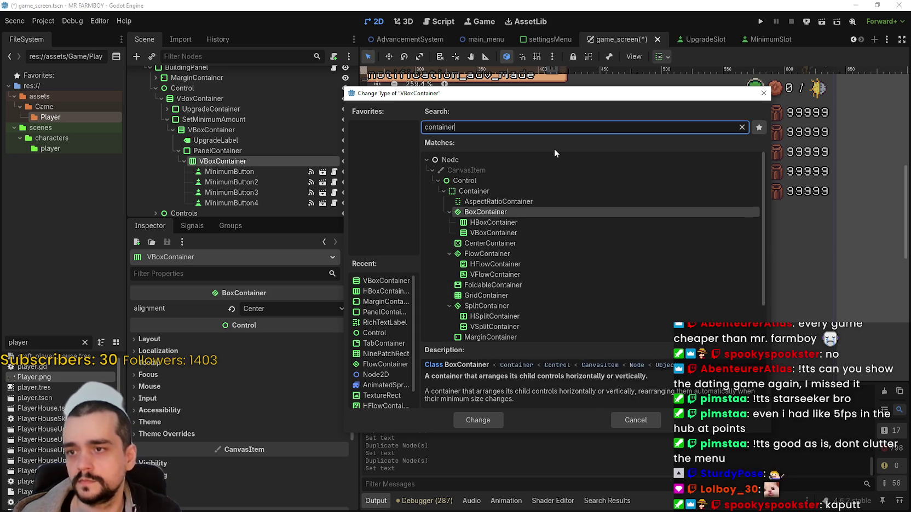
{"action": "key", "text": "Escape"}
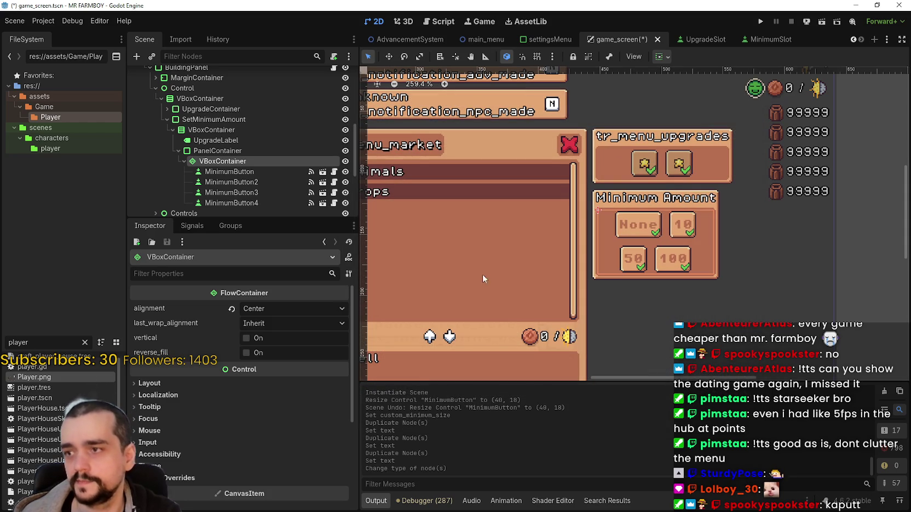
- Keep the flow alignment at Center and leave vertical flow turned off
{"action": "left_click", "coordinate": [273, 307]}
{"action": "left_click", "coordinate": [273, 307]}
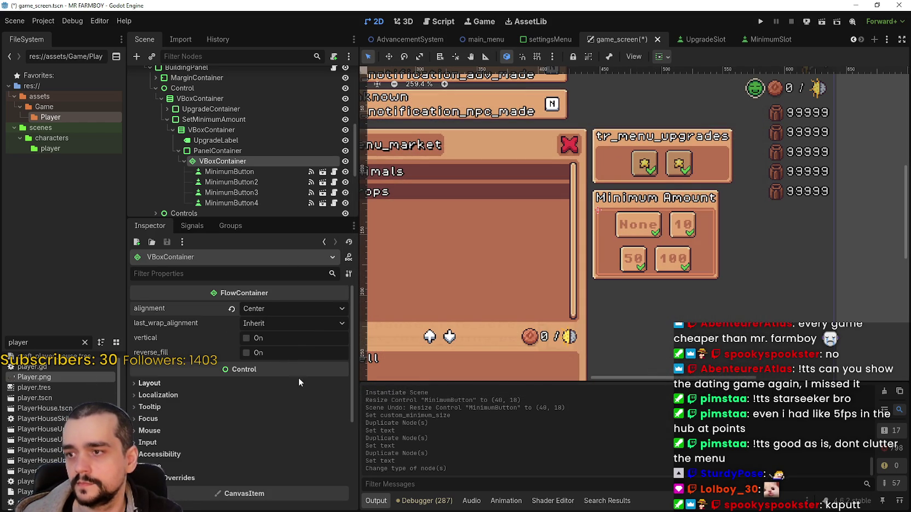
{"action": "left_click", "coordinate": [256, 339]}
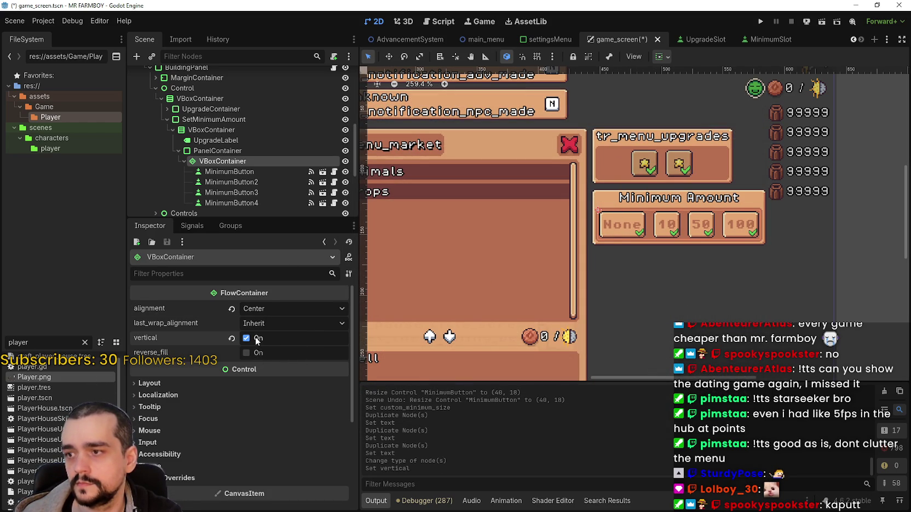
{"action": "left_click", "coordinate": [256, 339]}
{"action": "scroll", "coordinate": [659, 258], "scroll_direction": "up", "scroll_amount": 2}
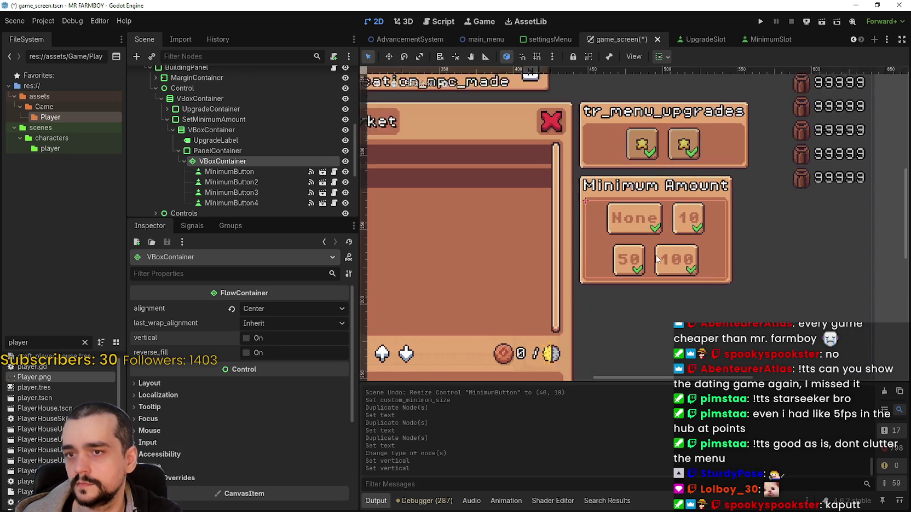
{"action": "scroll", "coordinate": [656, 259], "scroll_direction": "down", "scroll_amount": 1}
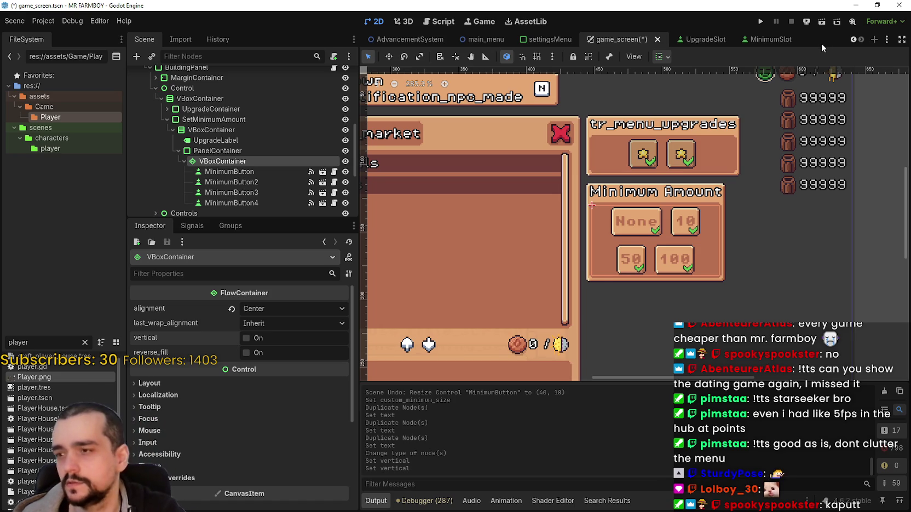
{"action": "scroll", "coordinate": [609, 273], "scroll_direction": "up", "scroll_amount": 2}
{"action": "scroll", "coordinate": [621, 273], "scroll_direction": "down", "scroll_amount": 2}
{"action": "scroll", "coordinate": [259, 182], "scroll_direction": "down", "scroll_amount": 3}
{"action": "left_click", "coordinate": [257, 168]}
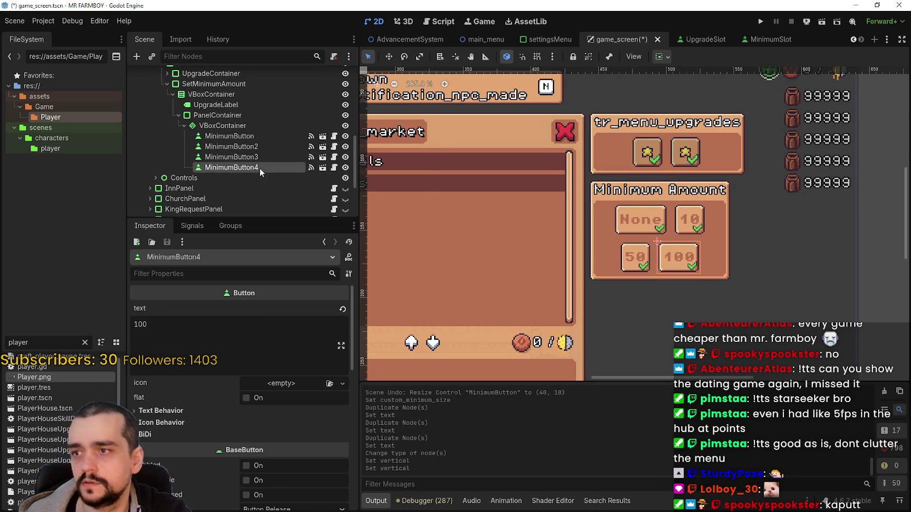
{"action": "scroll", "coordinate": [751, 256], "scroll_direction": "down", "scroll_amount": 2}
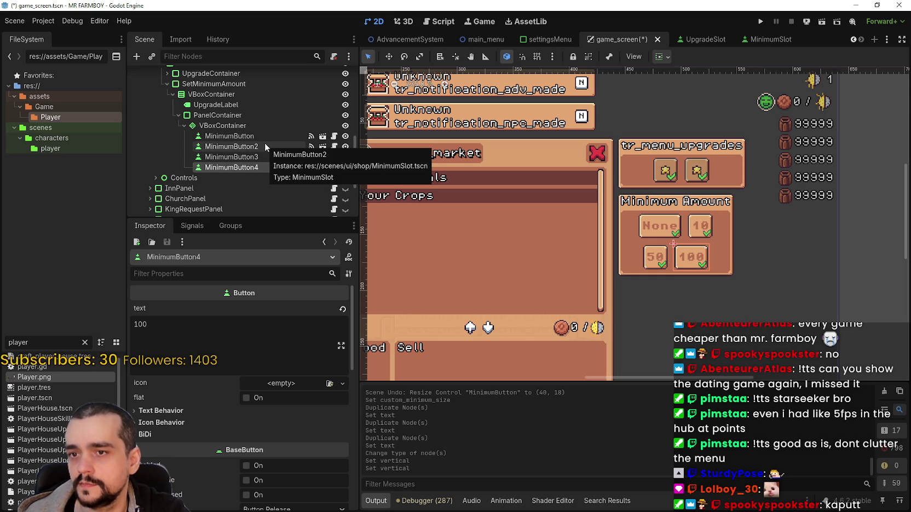
{"action": "scroll", "coordinate": [708, 240], "scroll_direction": "down", "scroll_amount": 1}
{"action": "scroll", "coordinate": [708, 239], "scroll_direction": "up", "scroll_amount": 2}
{"action": "scroll", "coordinate": [709, 244], "scroll_direction": "down", "scroll_amount": 1}
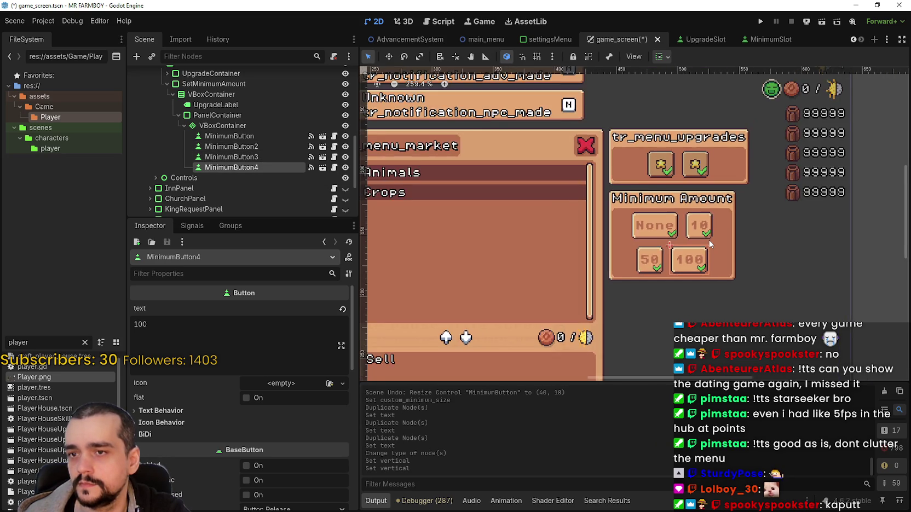
{"action": "scroll", "coordinate": [708, 239], "scroll_direction": "up", "scroll_amount": 1}
{"action": "left_click", "coordinate": [229, 135]}
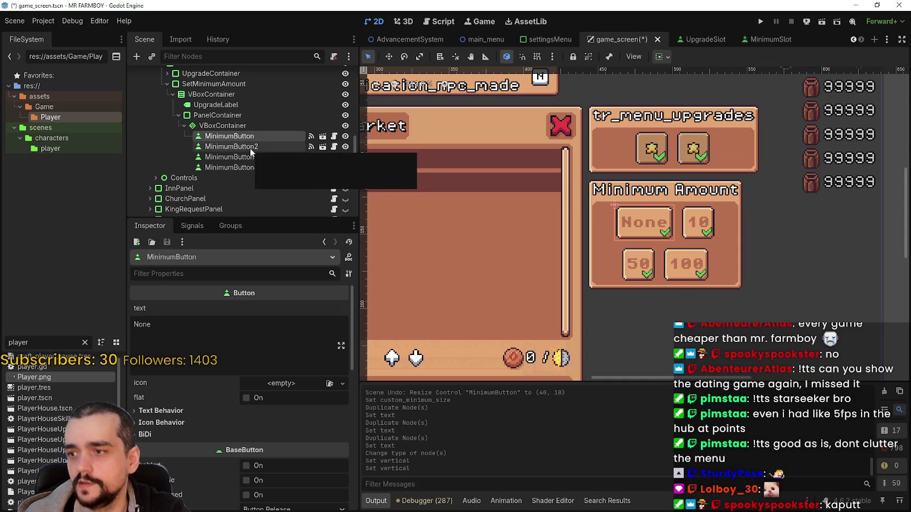
{"action": "left_click", "coordinate": [250, 168]}
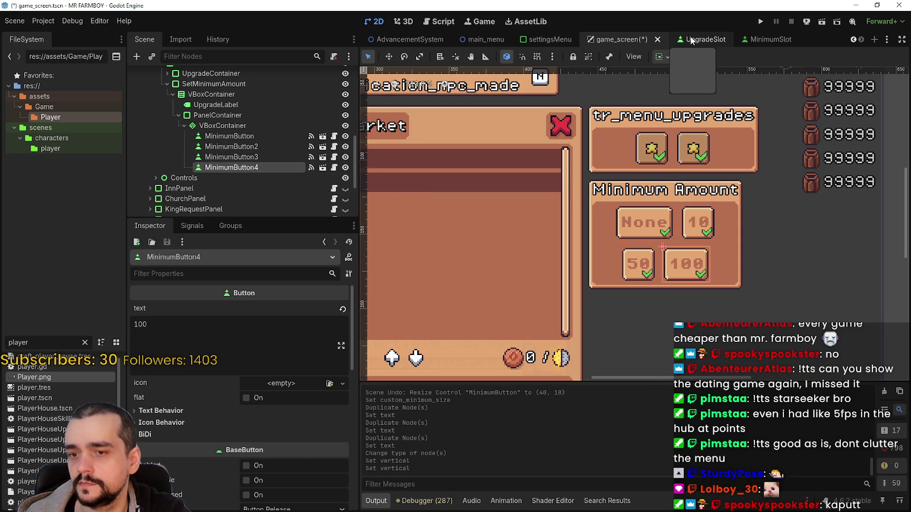
{"action": "scroll", "coordinate": [663, 269], "scroll_direction": "down", "scroll_amount": 3}
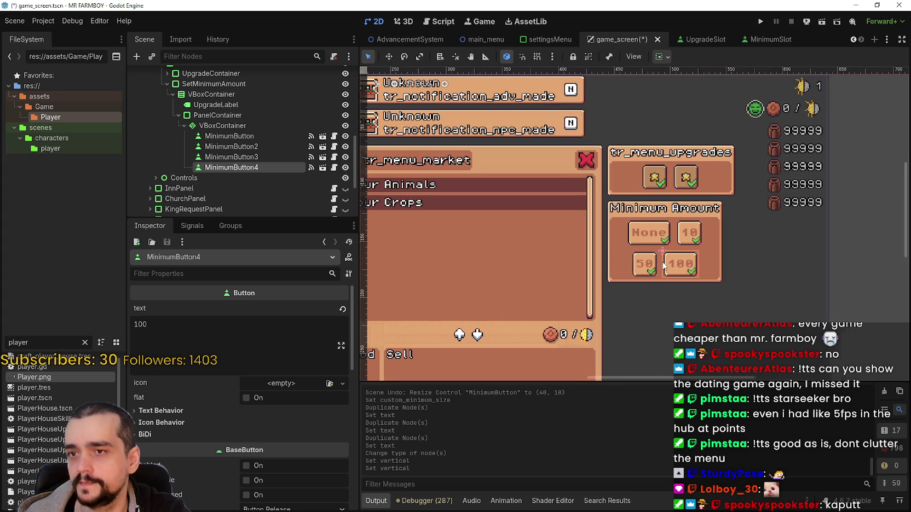
{"action": "left_click", "coordinate": [234, 327]}
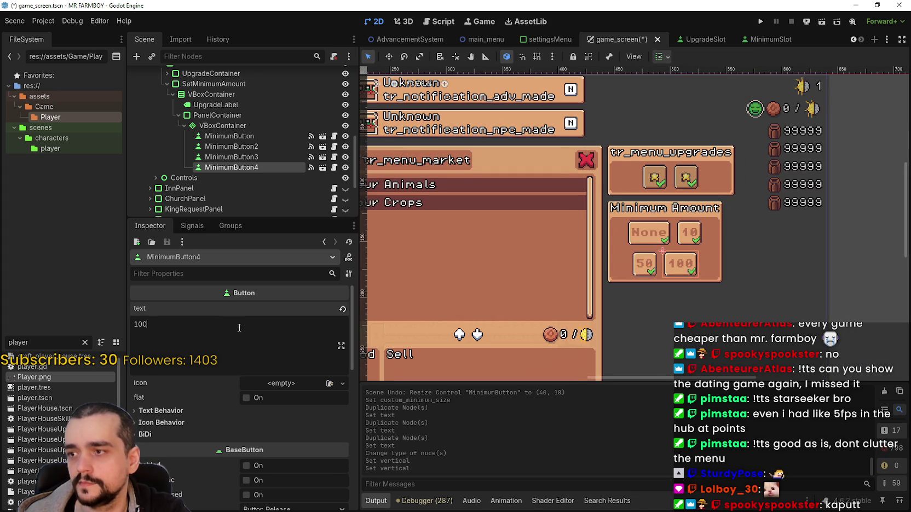
{"action": "scroll", "coordinate": [470, 283], "scroll_direction": "up", "scroll_amount": 2}
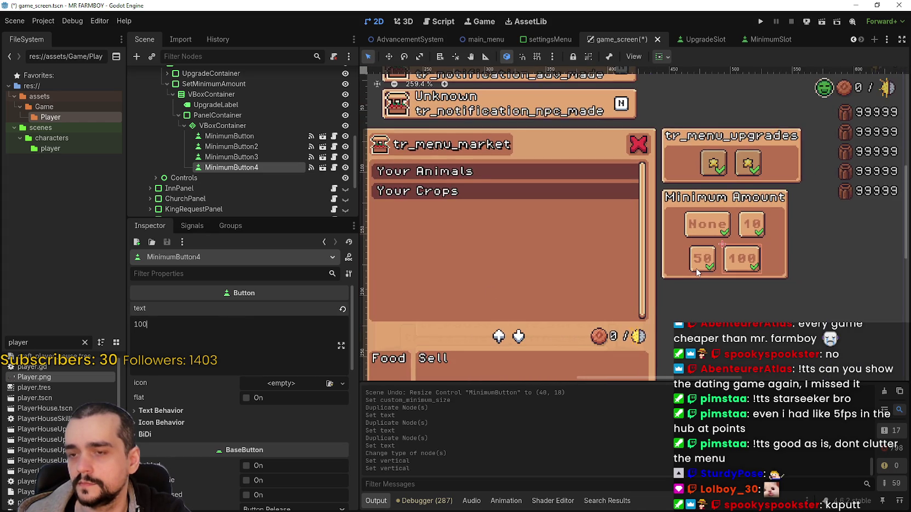
{"action": "scroll", "coordinate": [697, 272], "scroll_direction": "down", "scroll_amount": 2}
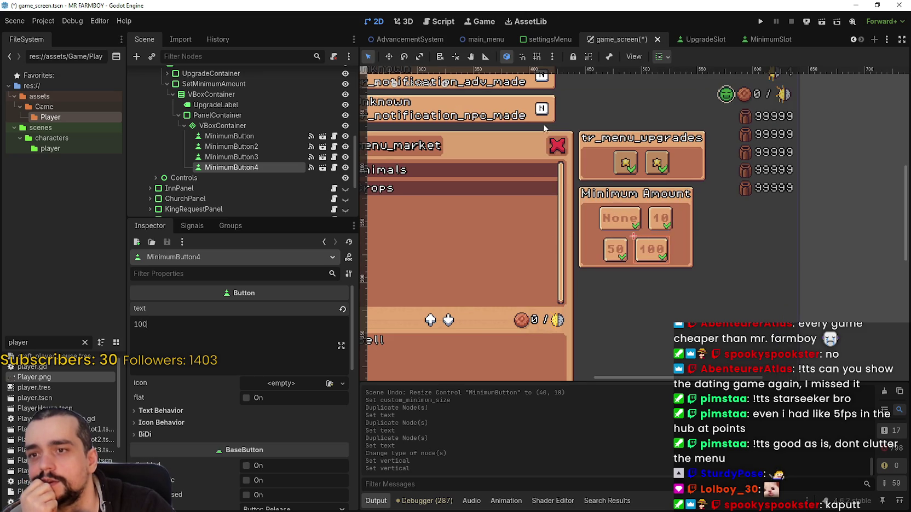
{"action": "left_click", "coordinate": [531, 44]}
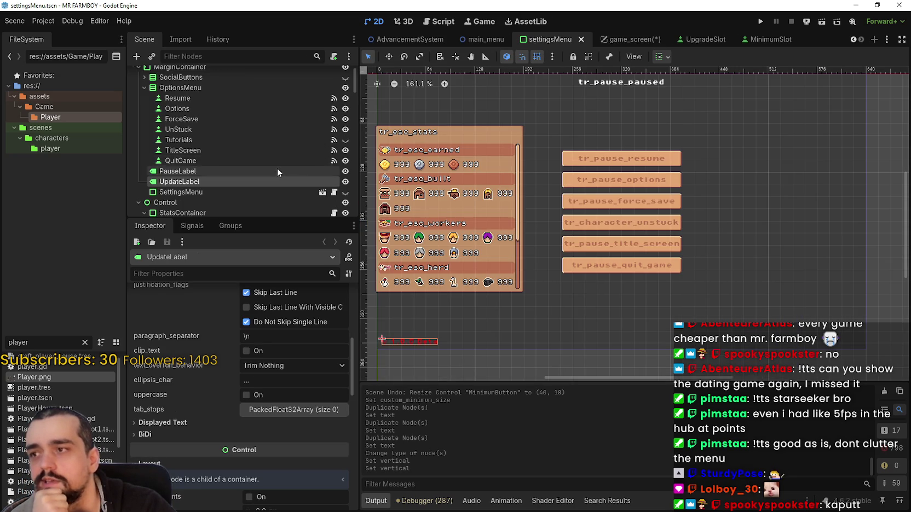
- Open the options_menu scene for editing from the settings menu node
{"action": "scroll", "coordinate": [284, 168], "scroll_direction": "down", "scroll_amount": 3}
{"action": "scroll", "coordinate": [284, 168], "scroll_direction": "down", "scroll_amount": 3}
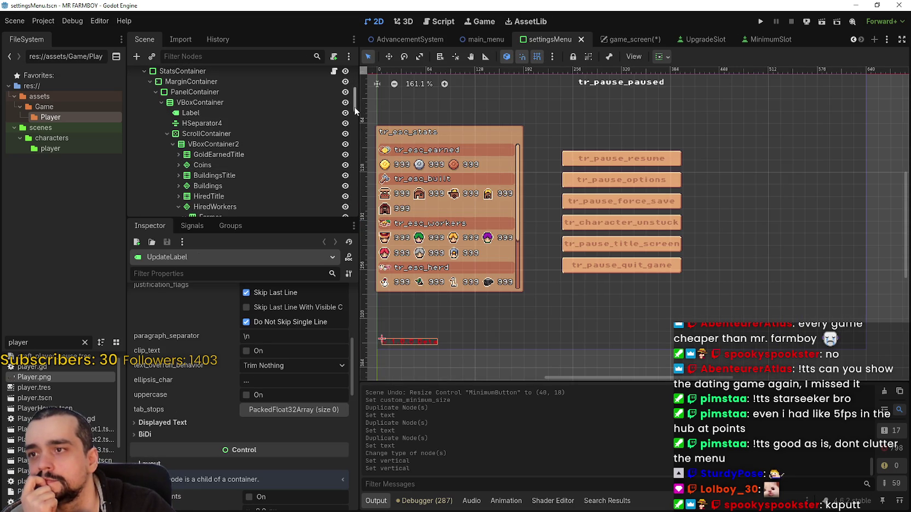
{"action": "scroll", "coordinate": [355, 111], "scroll_direction": "down", "scroll_amount": 8}
{"action": "scroll", "coordinate": [349, 191], "scroll_direction": "down", "scroll_amount": 2}
{"action": "left_click_drag", "start_coordinate": [355, 129], "coordinate": [362, 74]}
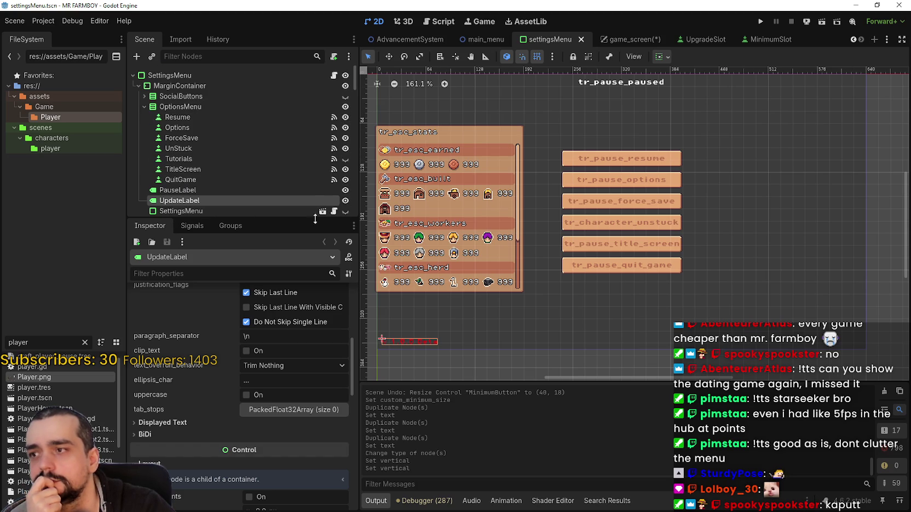
{"action": "scroll", "coordinate": [323, 186], "scroll_direction": "down", "scroll_amount": 2}
{"action": "left_click", "coordinate": [324, 177]}
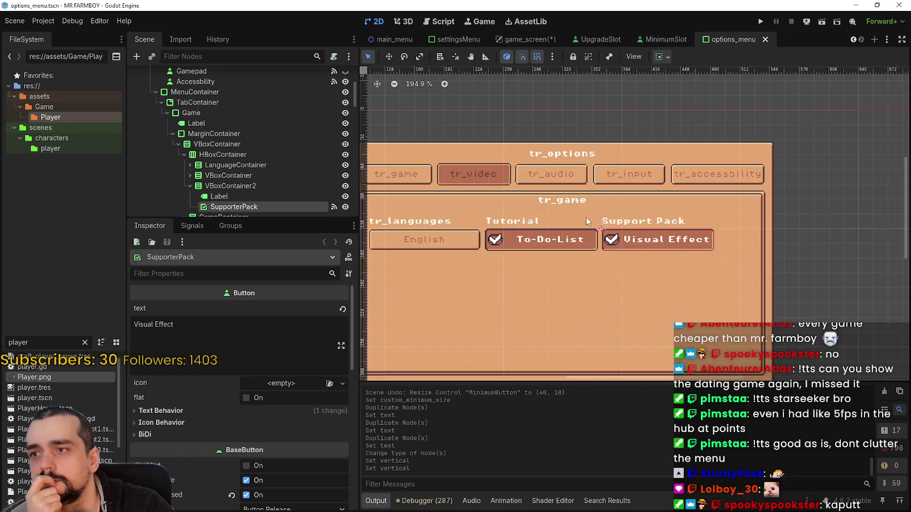
- Collapse the Game, Video and Audio branches, make Audio visible, and return to game_screen
{"action": "scroll", "coordinate": [587, 221], "scroll_direction": "down", "scroll_amount": 2}
{"action": "scroll", "coordinate": [324, 166], "scroll_direction": "down", "scroll_amount": 3}
{"action": "left_click", "coordinate": [184, 119]}
{"action": "left_click", "coordinate": [179, 109]}
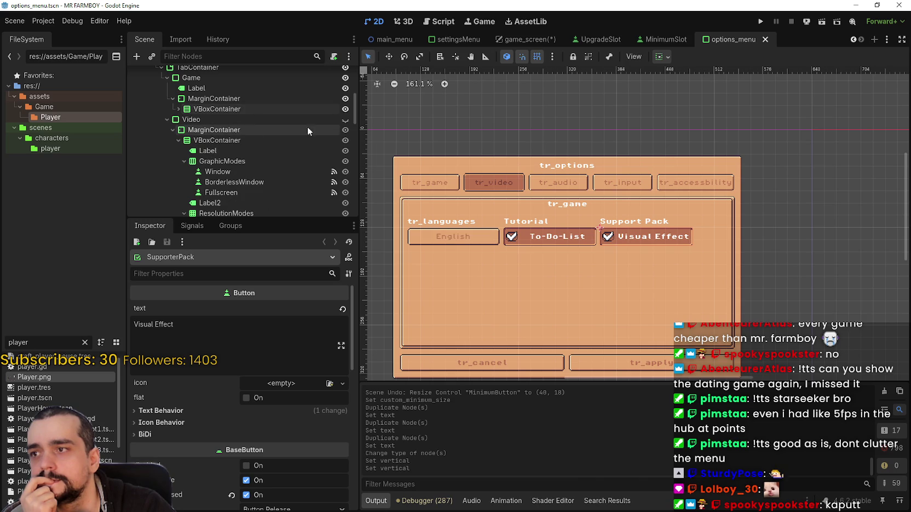
{"action": "left_click", "coordinate": [167, 119]}
{"action": "left_click", "coordinate": [167, 130]}
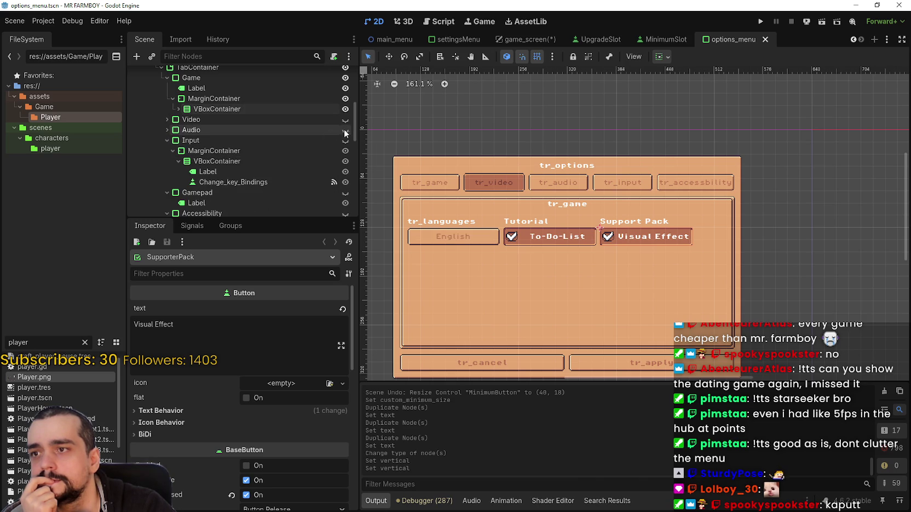
{"action": "left_click", "coordinate": [345, 130]}
{"action": "scroll", "coordinate": [428, 208], "scroll_direction": "up", "scroll_amount": 3}
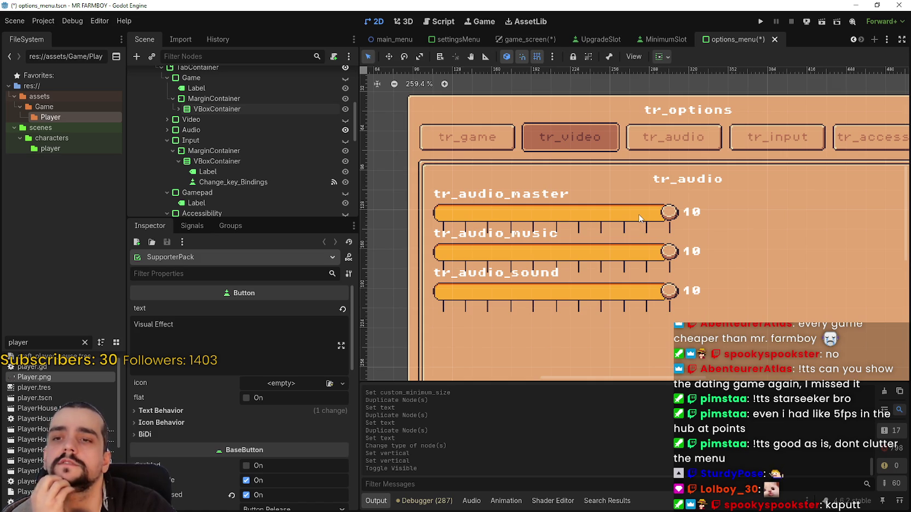
{"action": "left_click", "coordinate": [528, 41]}
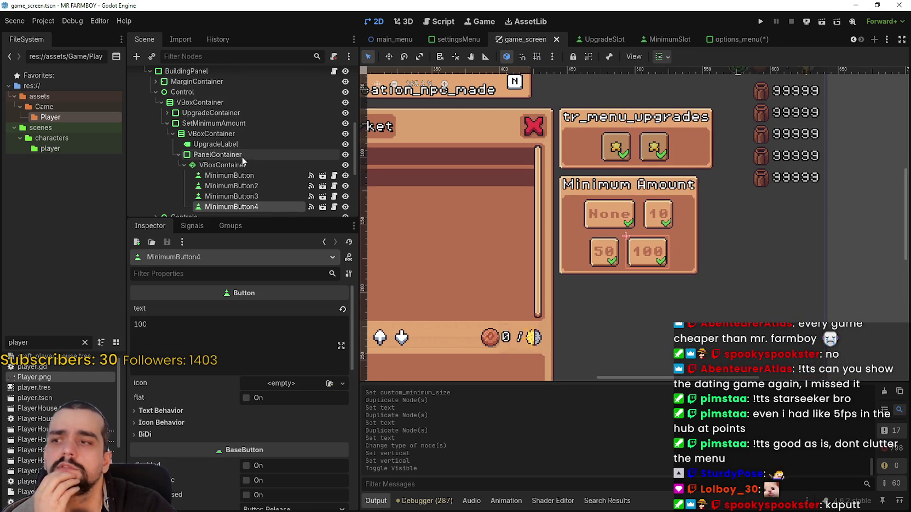
- Inspect the None, 10, 50 and 100 minimum buttons in turn
{"action": "scroll", "coordinate": [243, 167], "scroll_direction": "down", "scroll_amount": 1}
{"action": "left_click", "coordinate": [244, 158]}
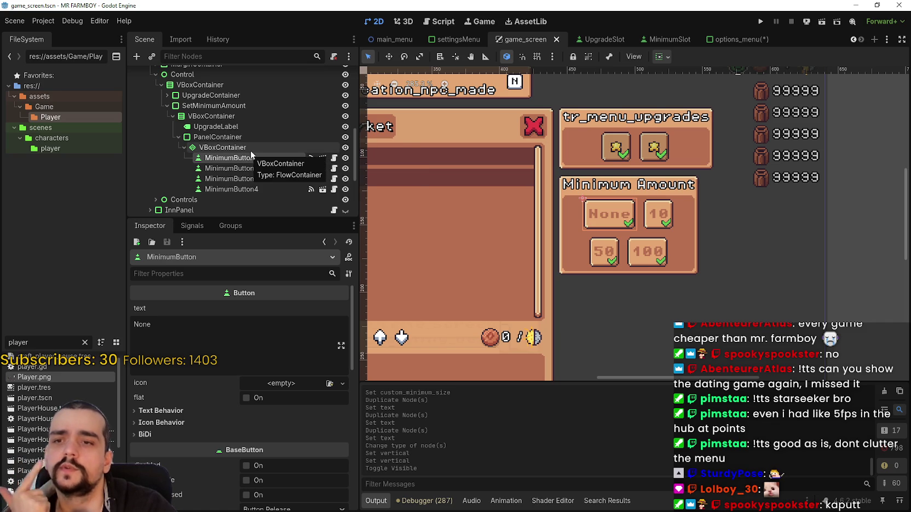
{"action": "left_click", "coordinate": [253, 169]}
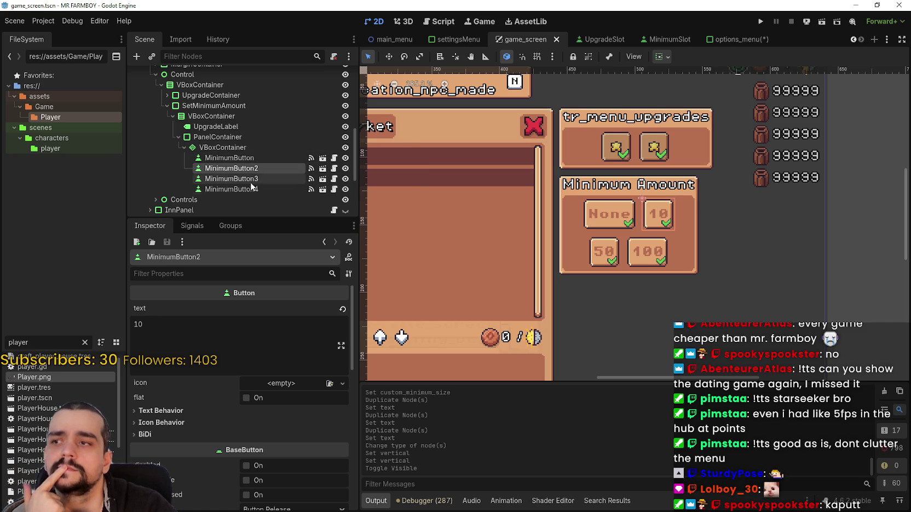
{"action": "left_click", "coordinate": [249, 180]}
{"action": "left_click", "coordinate": [247, 189]}
{"action": "left_click", "coordinate": [238, 158]}
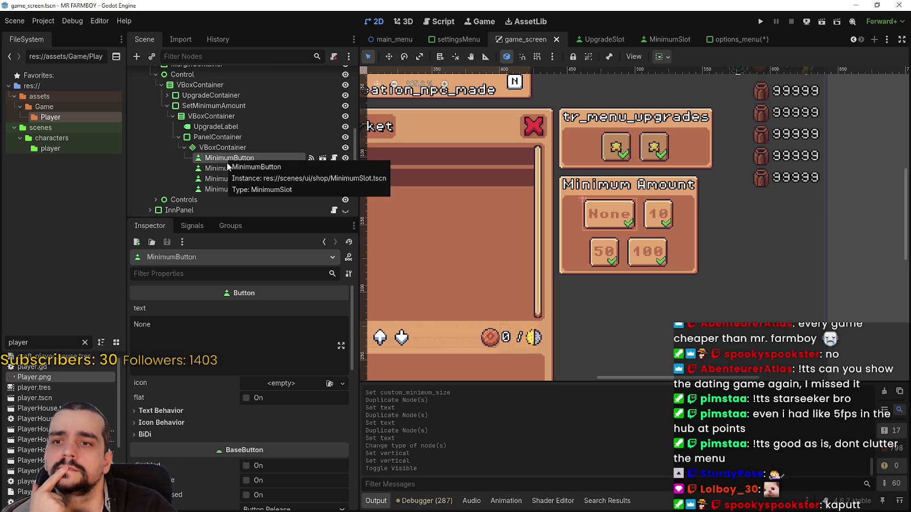
- Drag the None button out of its container, then undo the reparent
{"action": "mouse_move", "coordinate": [227, 163]}
{"action": "left_mouse_down"}
{"action": "mouse_move", "coordinate": [223, 141]}
{"action": "mouse_move", "coordinate": [228, 134]}
{"action": "mouse_move", "coordinate": [239, 145]}
{"action": "left_mouse_up"}
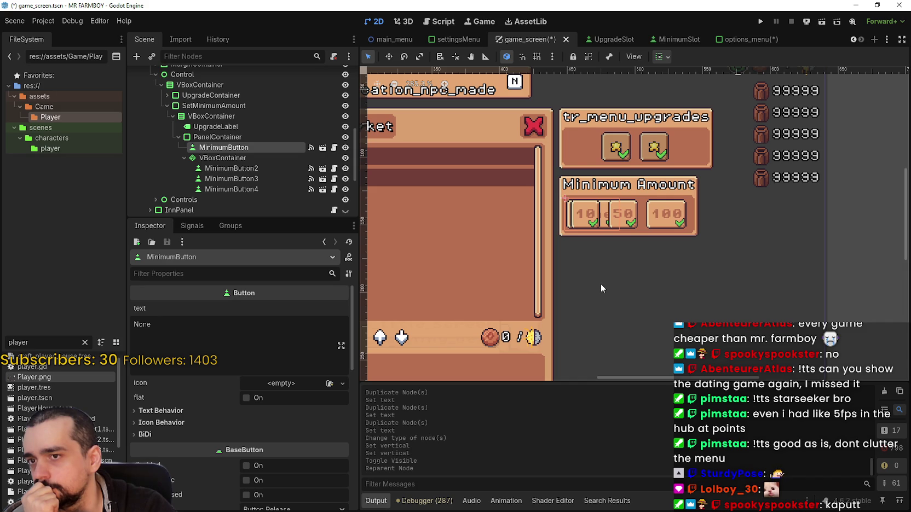
{"action": "key", "text": "ctrl+s"}
{"action": "key", "text": "ctrl+z"}
{"action": "left_click", "coordinate": [229, 169]}
{"action": "left_click", "coordinate": [240, 180]}
{"action": "right_click", "coordinate": [232, 148]}
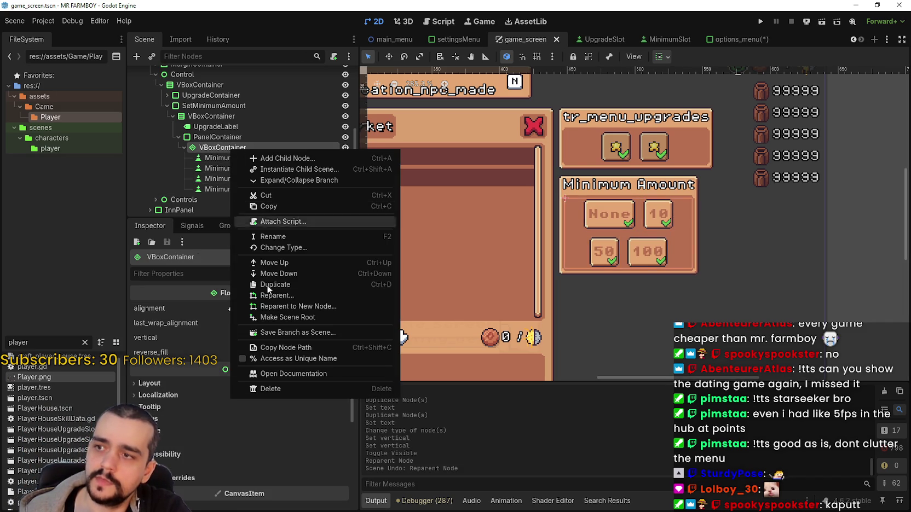
- Change the container to a GridContainer with 2 columns
{"action": "left_click", "coordinate": [299, 247]}
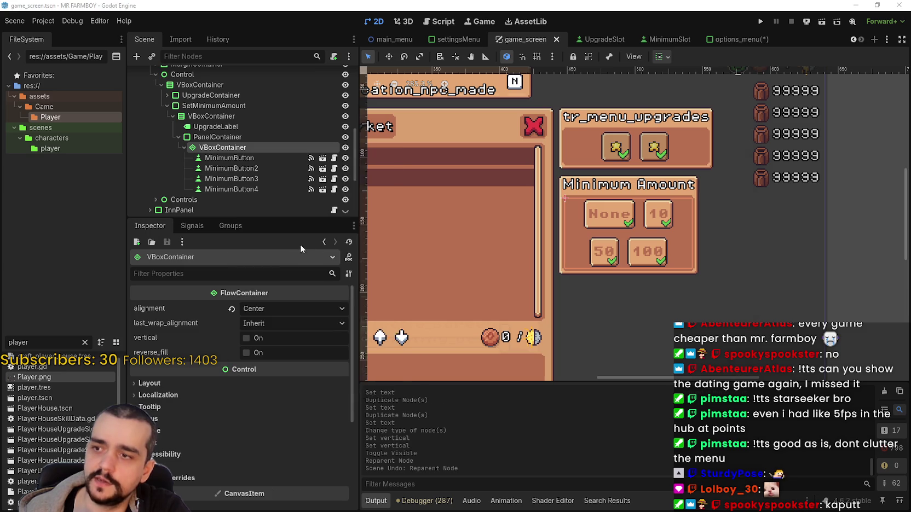
{"action": "type", "text": "gridC"}
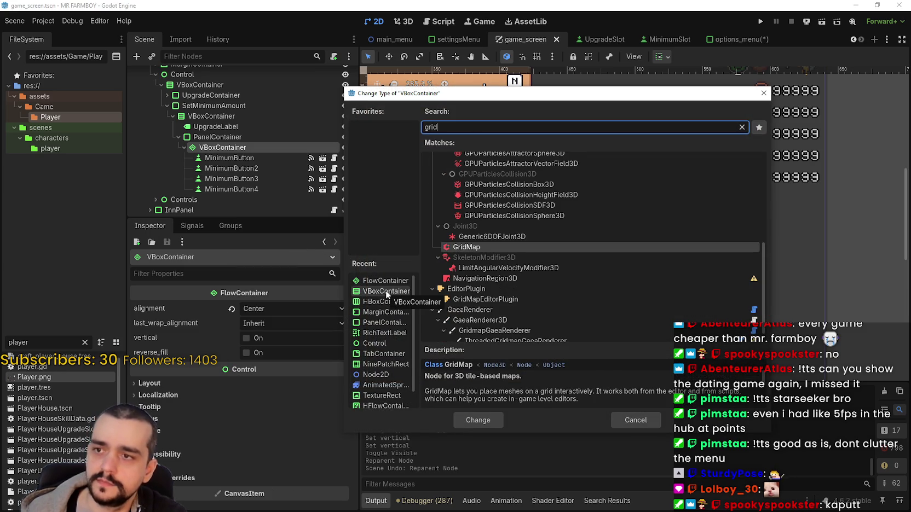
{"action": "key", "text": "Return"}
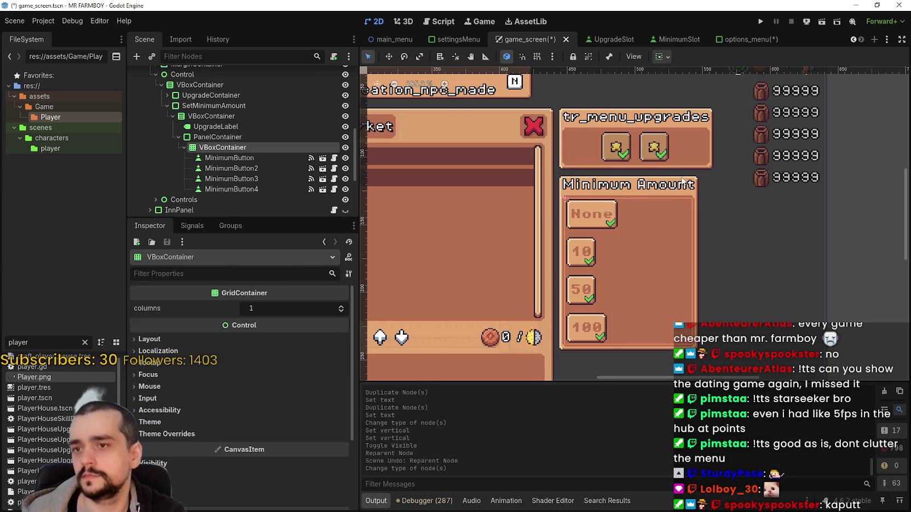
{"action": "scroll", "coordinate": [676, 224], "scroll_direction": "down", "scroll_amount": 1}
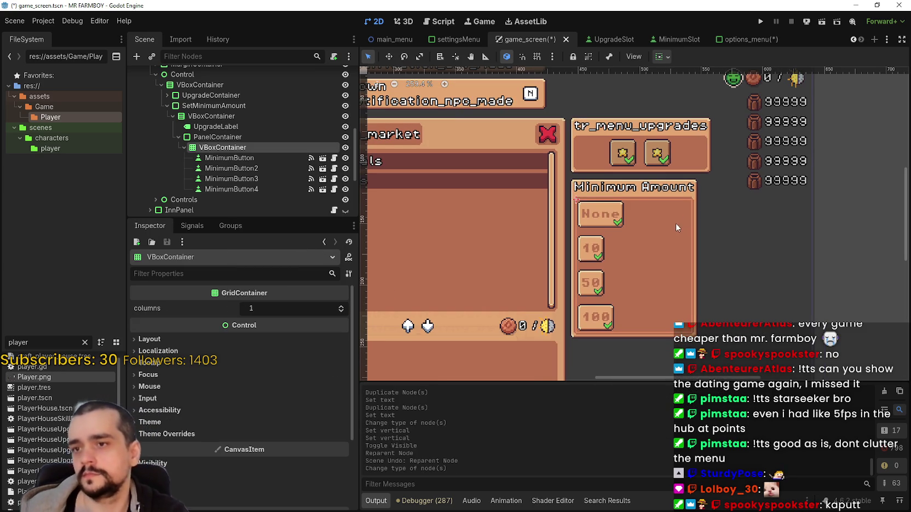
{"action": "left_click", "coordinate": [340, 306]}
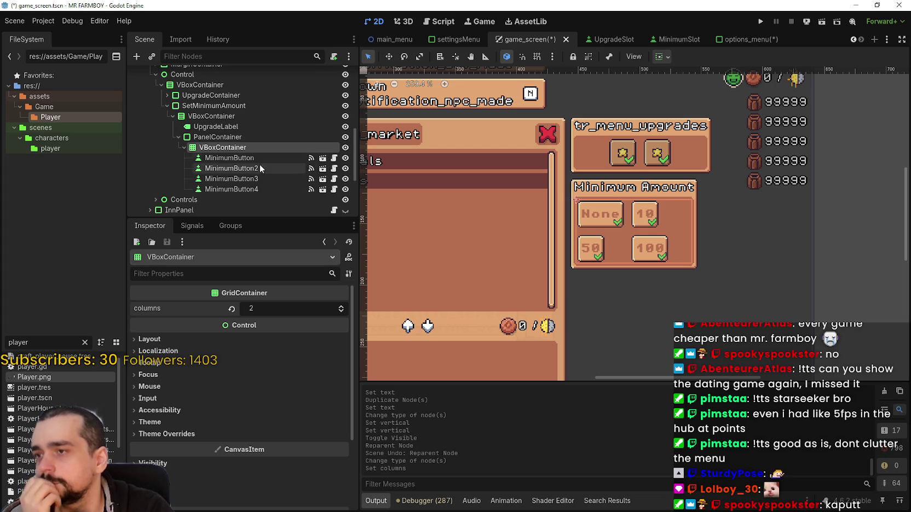
- Move the None button below the 100 button so it sits last
{"action": "left_click", "coordinate": [225, 158]}
{"action": "left_click_drag", "start_coordinate": [225, 162], "coordinate": [232, 194]}
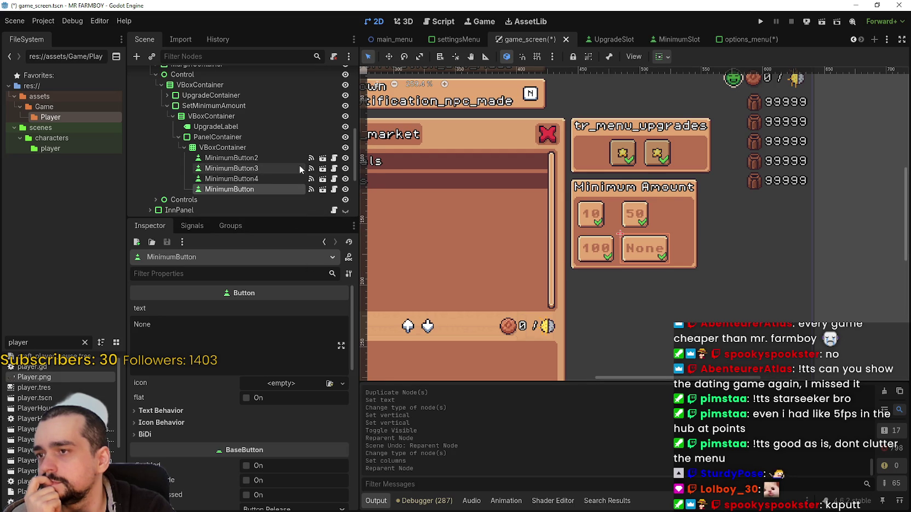
{"action": "scroll", "coordinate": [537, 221], "scroll_direction": "down", "scroll_amount": 1}
{"action": "left_click", "coordinate": [269, 159]}
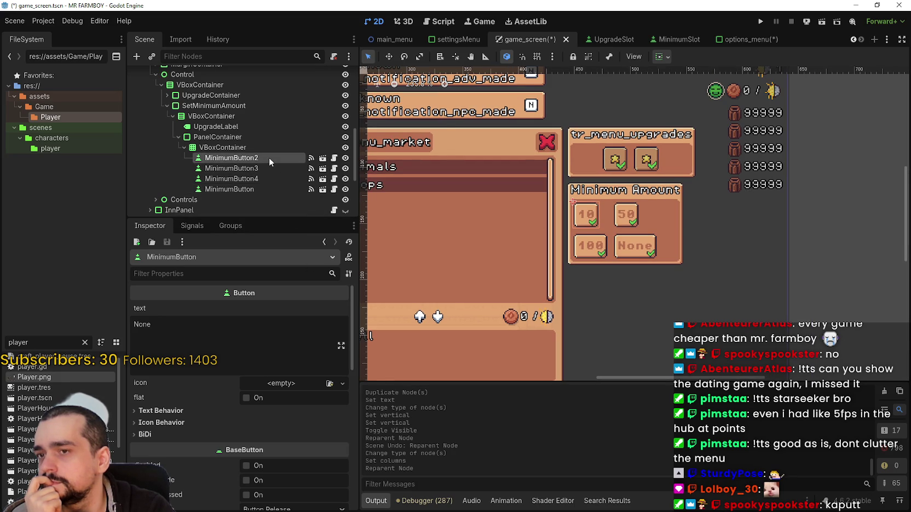
{"action": "mouse_move", "coordinate": [740, 41]}
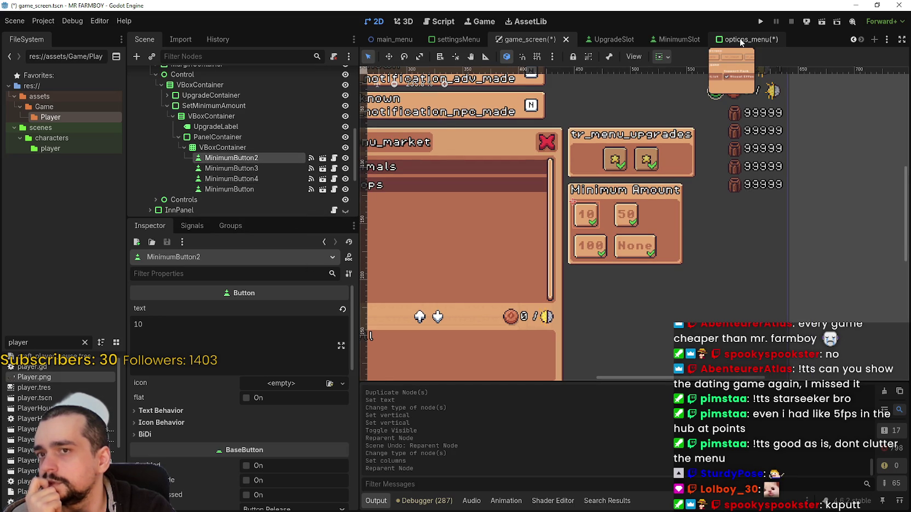
- Look over the MinimumSlot scene, then bring up options_menu with its master, music and sound sliders
{"action": "left_click", "coordinate": [661, 41]}
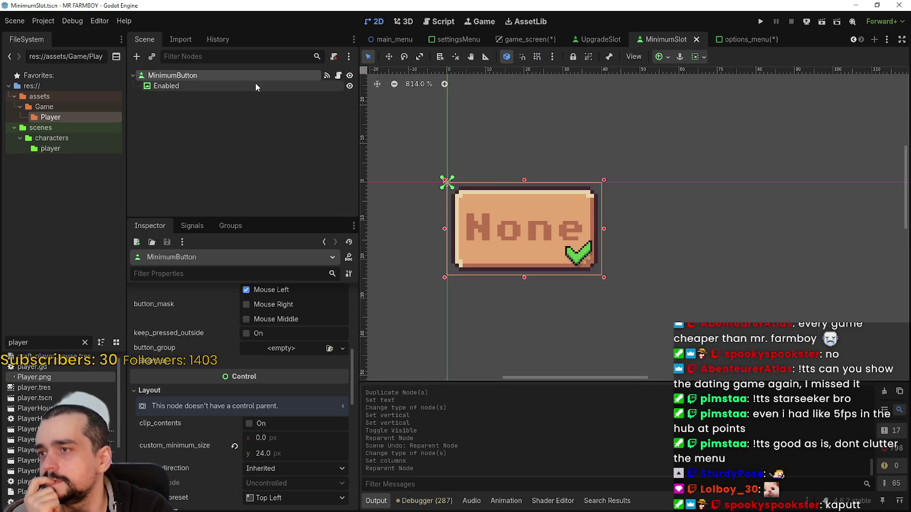
{"action": "mouse_move", "coordinate": [765, 42]}
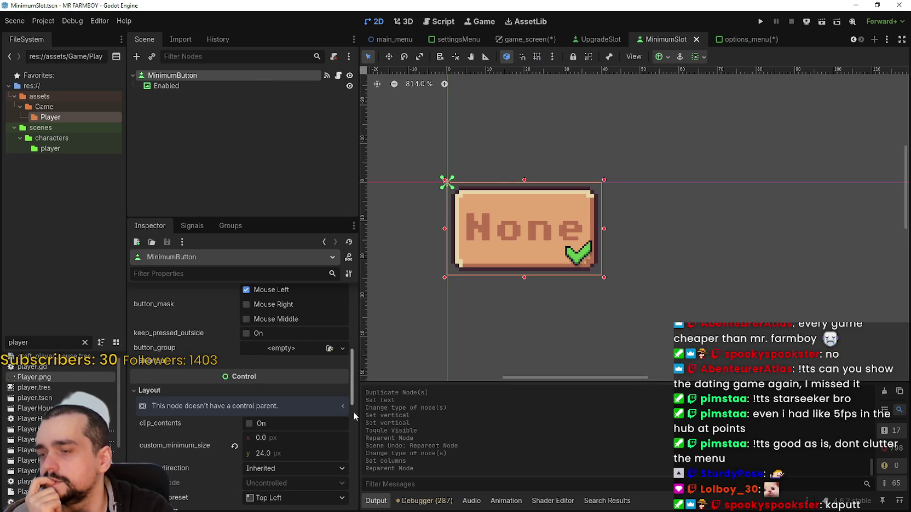
{"action": "left_click", "coordinate": [748, 43]}
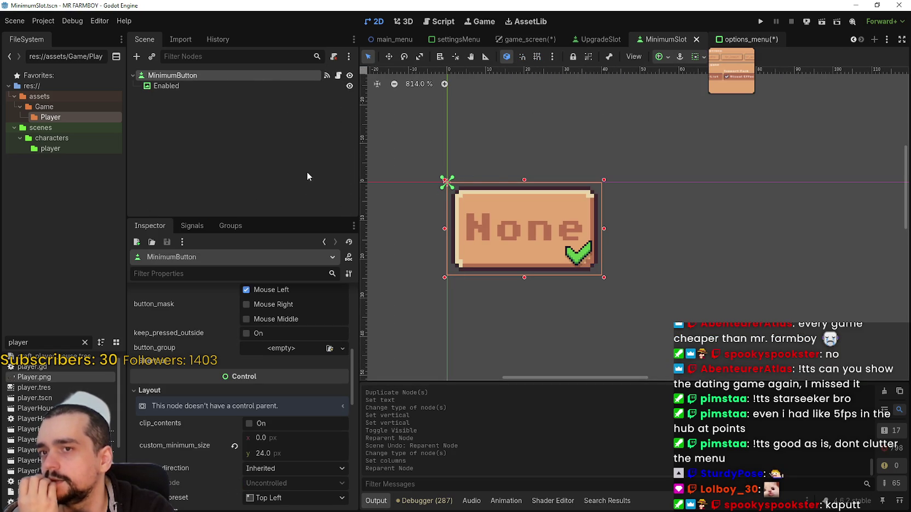
{"action": "scroll", "coordinate": [307, 143], "scroll_direction": "up", "scroll_amount": 5}
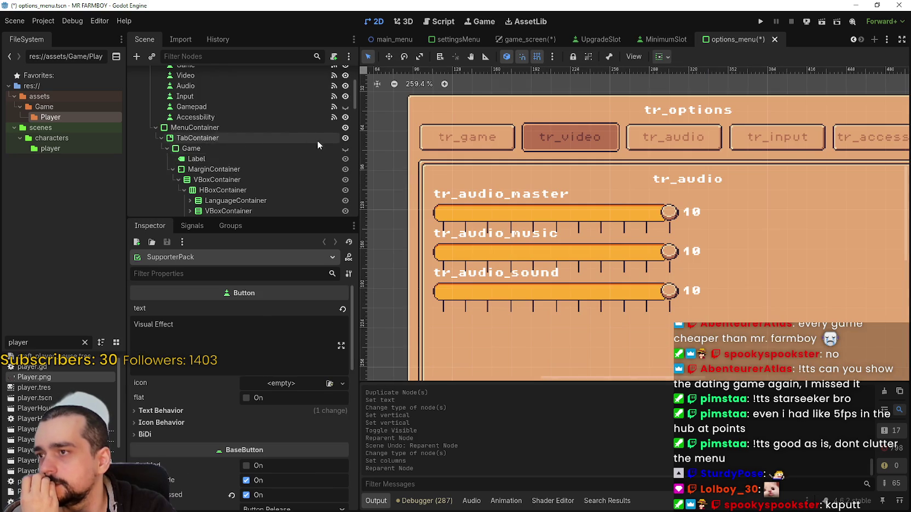
- Show the game options panel on the canvas and toggle the game modes group
{"action": "scroll", "coordinate": [328, 159], "scroll_direction": "up", "scroll_amount": 3}
{"action": "scroll", "coordinate": [334, 164], "scroll_direction": "down", "scroll_amount": 3}
{"action": "left_click", "coordinate": [345, 149]}
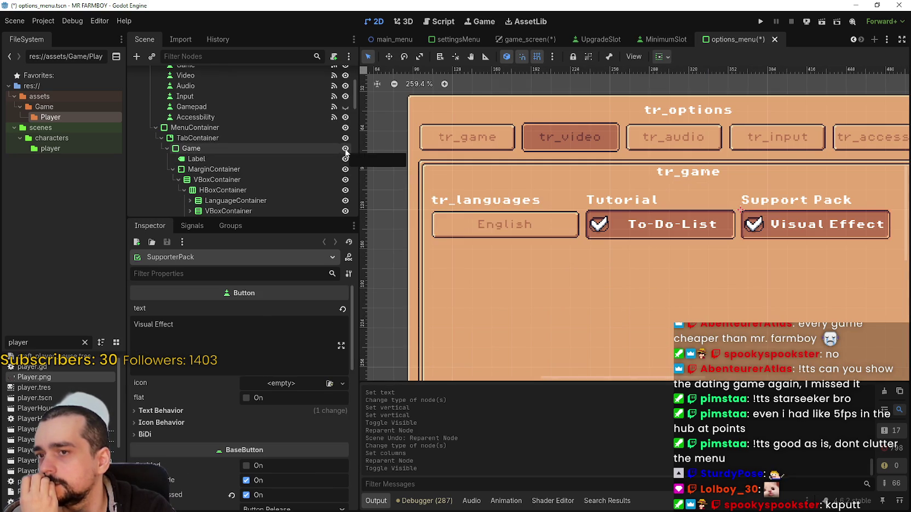
{"action": "scroll", "coordinate": [344, 153], "scroll_direction": "down", "scroll_amount": 2}
{"action": "scroll", "coordinate": [345, 155], "scroll_direction": "down", "scroll_amount": 5}
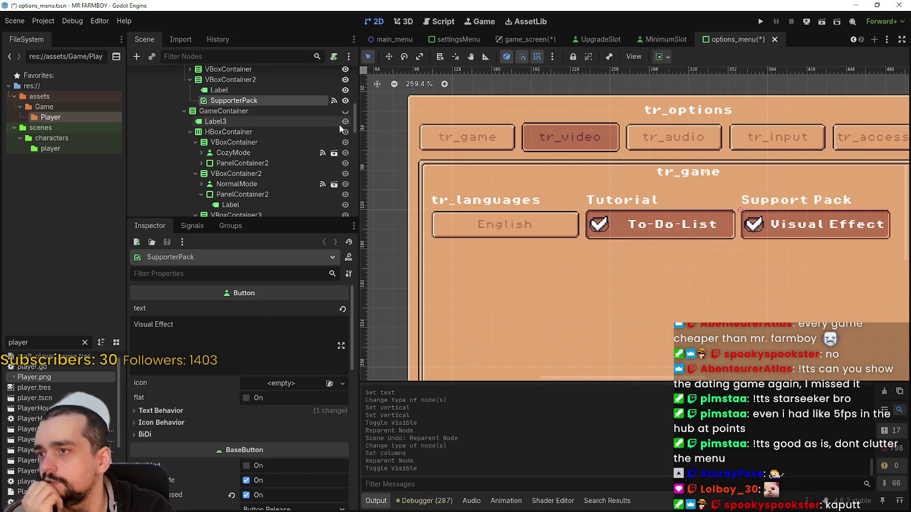
{"action": "left_click", "coordinate": [348, 111]}
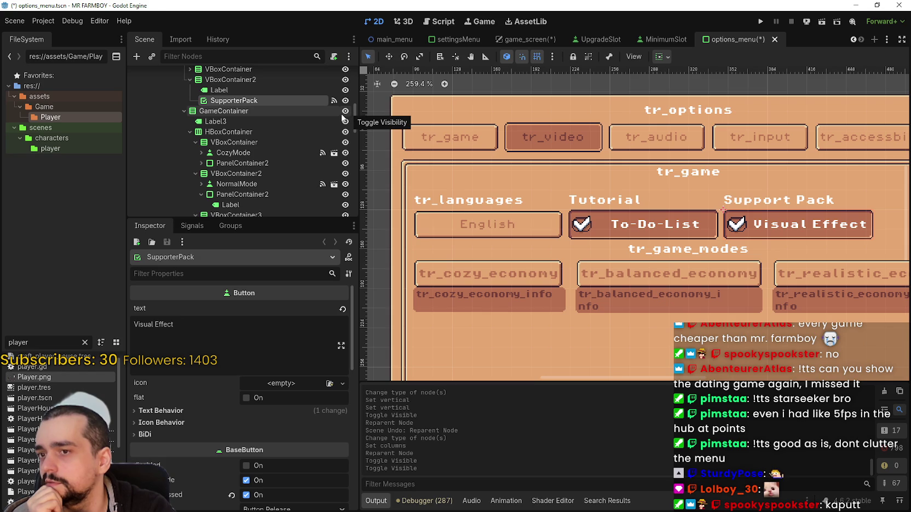
{"action": "scroll", "coordinate": [666, 191], "scroll_direction": "down", "scroll_amount": 2}
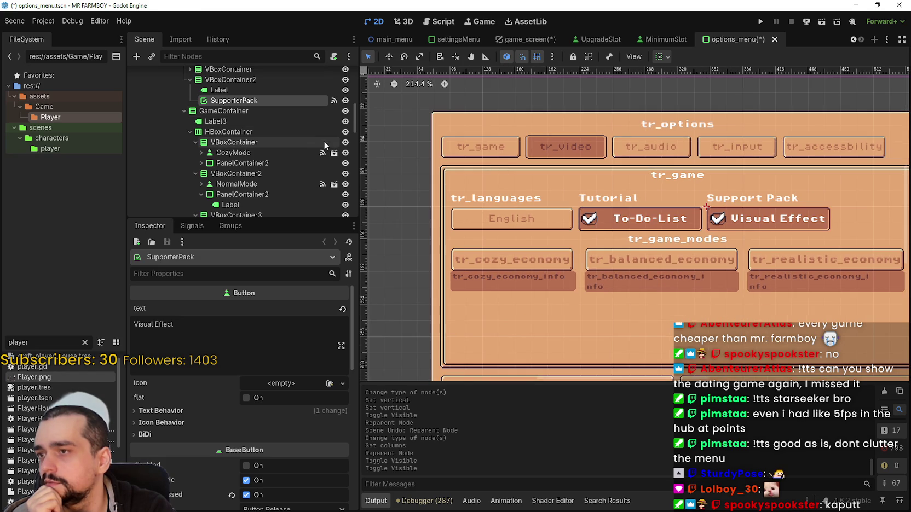
{"action": "left_click", "coordinate": [345, 112]}
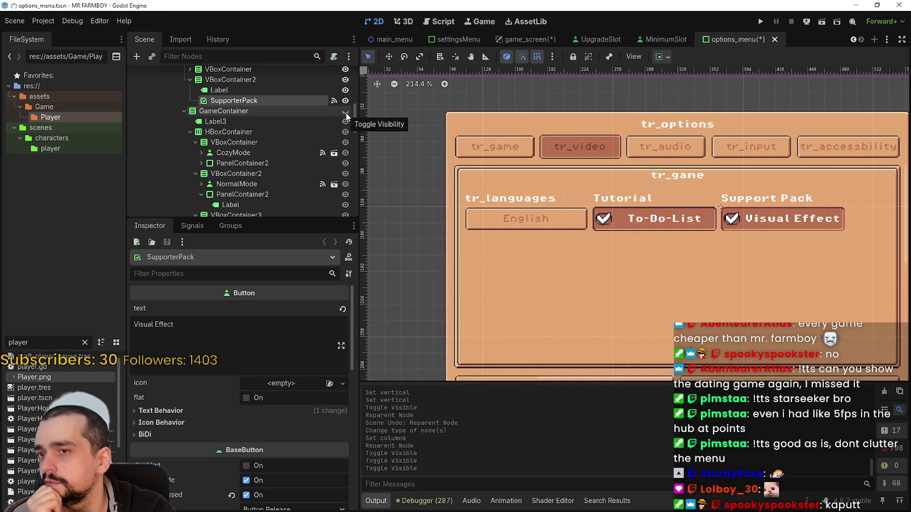
- Make the game modes group visible again, comparing it hidden and shown
{"action": "scroll", "coordinate": [181, 120], "scroll_direction": "up", "scroll_amount": 5}
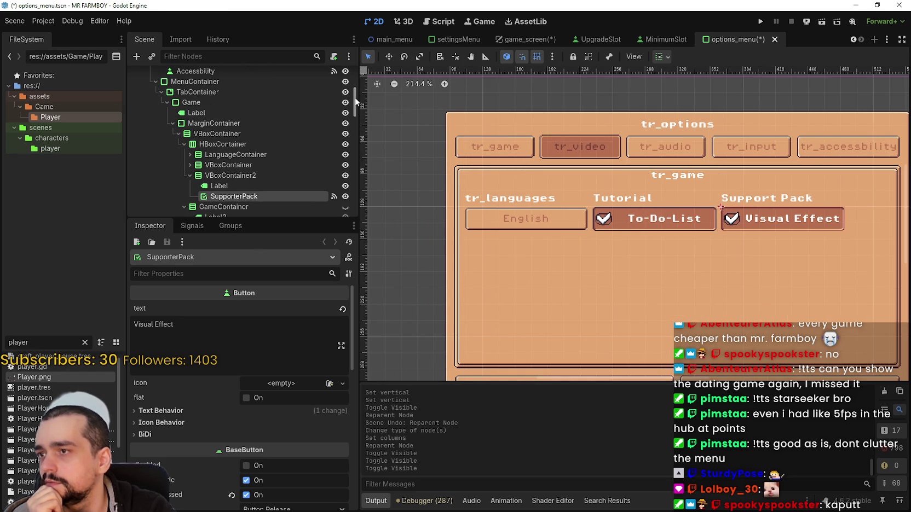
{"action": "scroll", "coordinate": [181, 121], "scroll_direction": "down", "scroll_amount": 4}
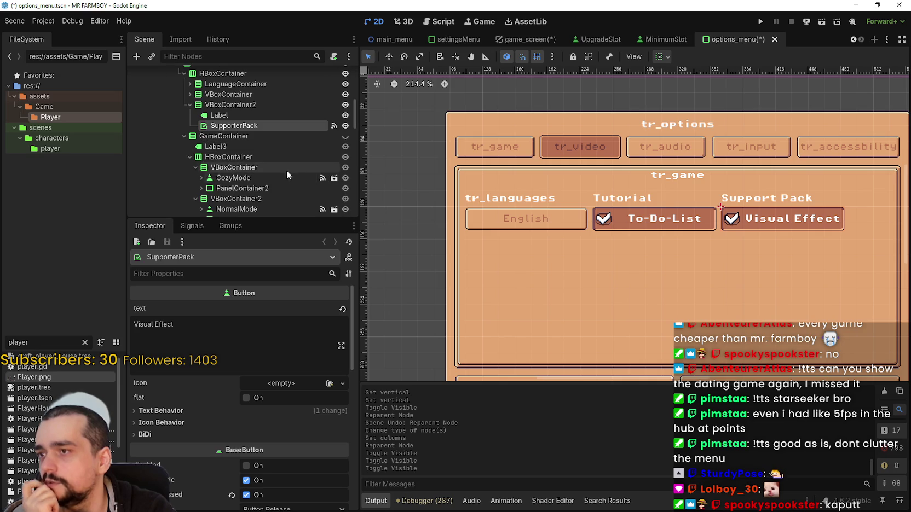
{"action": "scroll", "coordinate": [243, 120], "scroll_direction": "down", "scroll_amount": 3}
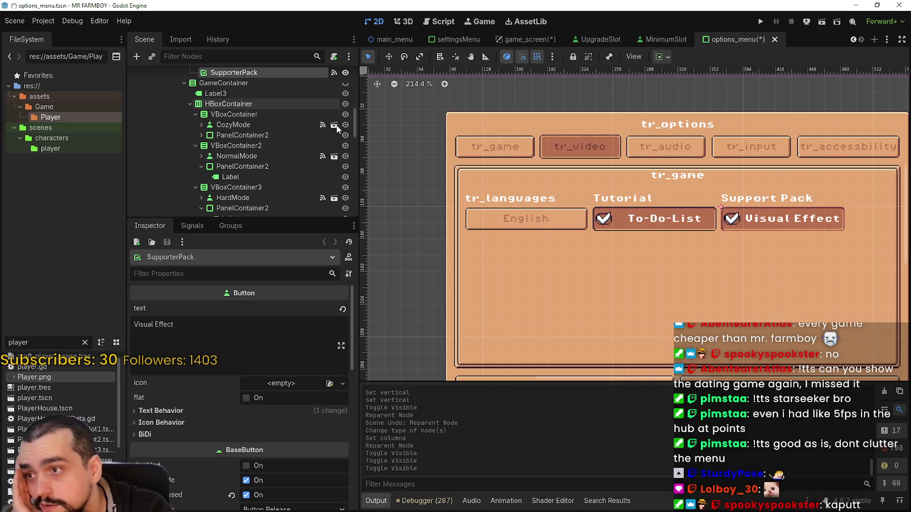
{"action": "scroll", "coordinate": [294, 117], "scroll_direction": "down", "scroll_amount": 5}
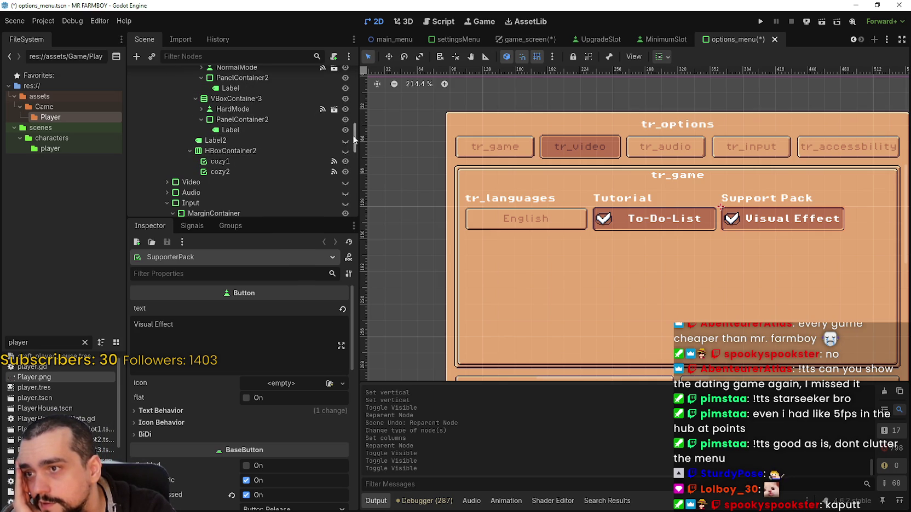
{"action": "scroll", "coordinate": [345, 186], "scroll_direction": "up", "scroll_amount": 10}
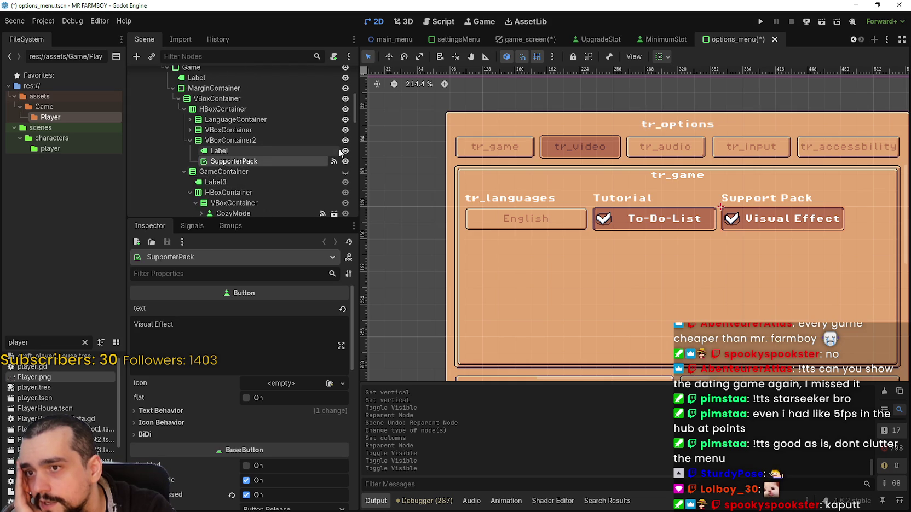
{"action": "scroll", "coordinate": [339, 150], "scroll_direction": "down", "scroll_amount": 3}
{"action": "left_click", "coordinate": [345, 135]}
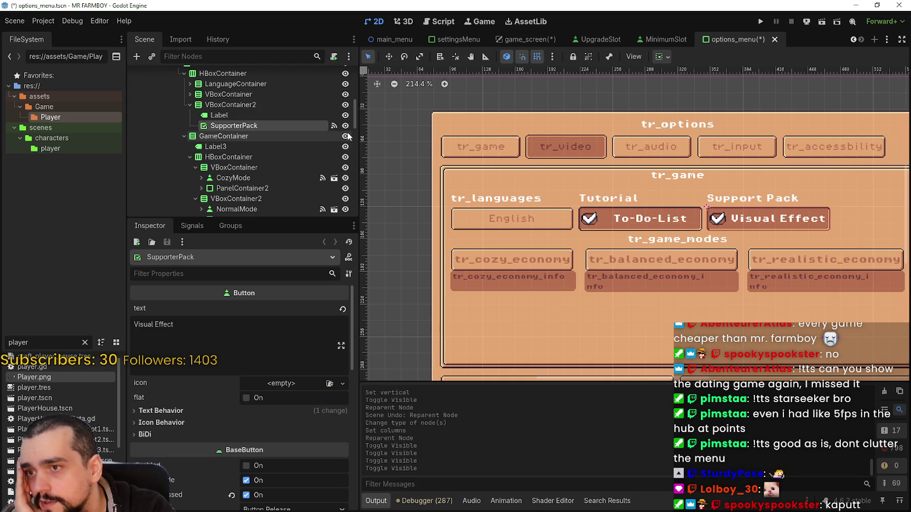
{"action": "scroll", "coordinate": [572, 190], "scroll_direction": "down", "scroll_amount": 4}
{"action": "scroll", "coordinate": [263, 164], "scroll_direction": "down", "scroll_amount": 3}
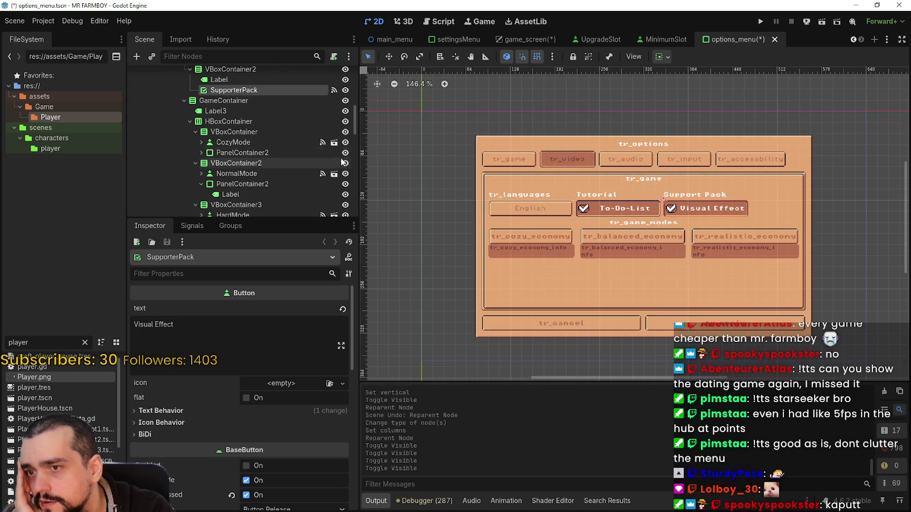
{"action": "scroll", "coordinate": [527, 182], "scroll_direction": "up", "scroll_amount": 2}
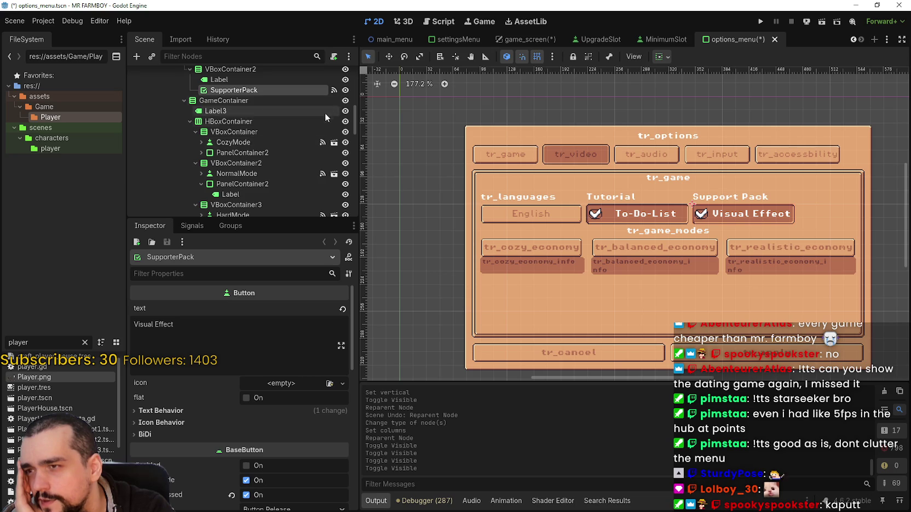
{"action": "left_click", "coordinate": [344, 101]}
{"action": "left_click", "coordinate": [345, 100]}
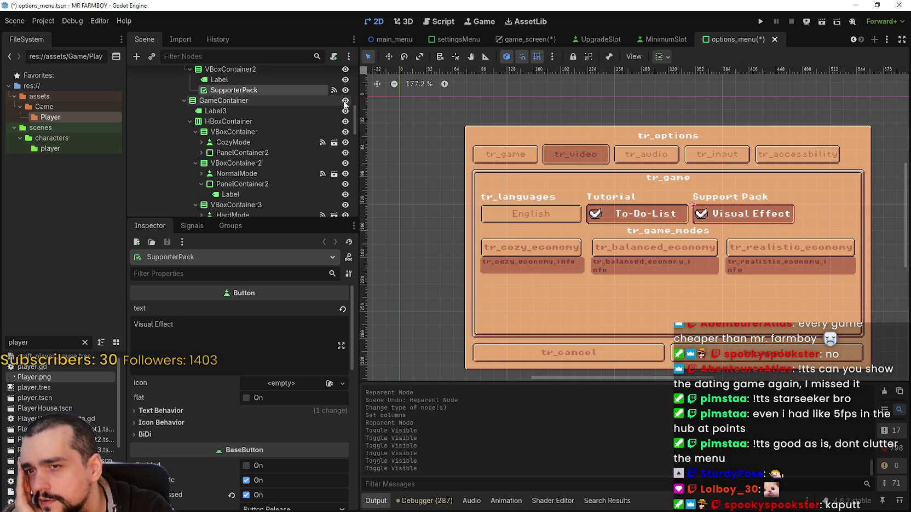
- Show the Video options panel and save the options_menu scene
{"action": "scroll", "coordinate": [344, 108], "scroll_direction": "down", "scroll_amount": 3}
{"action": "scroll", "coordinate": [331, 117], "scroll_direction": "up", "scroll_amount": 8}
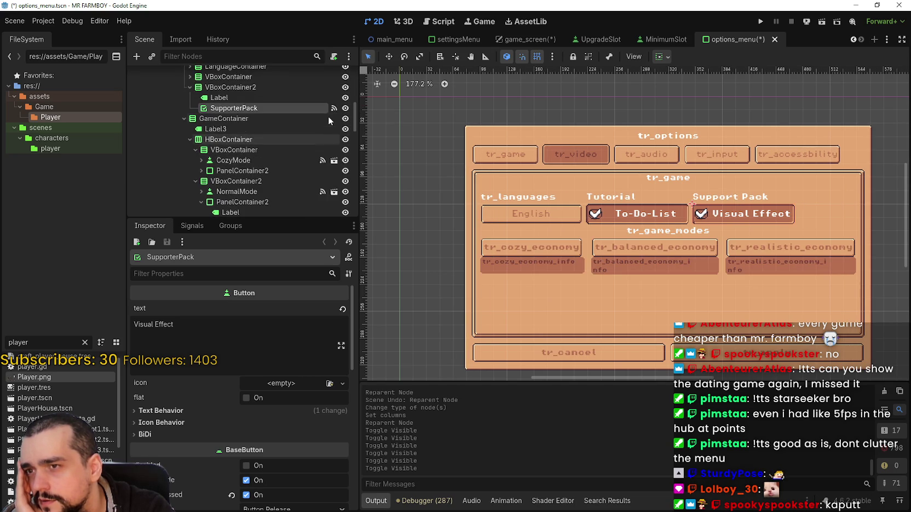
{"action": "scroll", "coordinate": [298, 144], "scroll_direction": "down", "scroll_amount": 5}
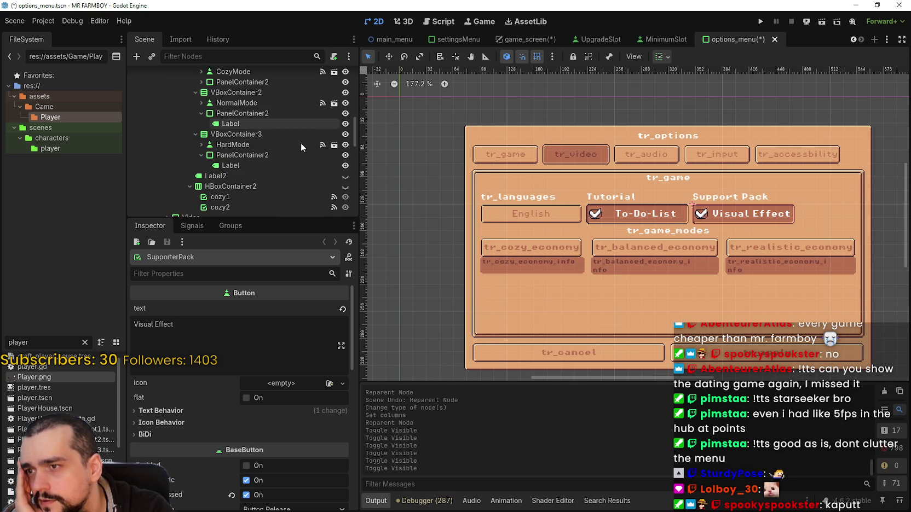
{"action": "scroll", "coordinate": [332, 180], "scroll_direction": "down", "scroll_amount": 3}
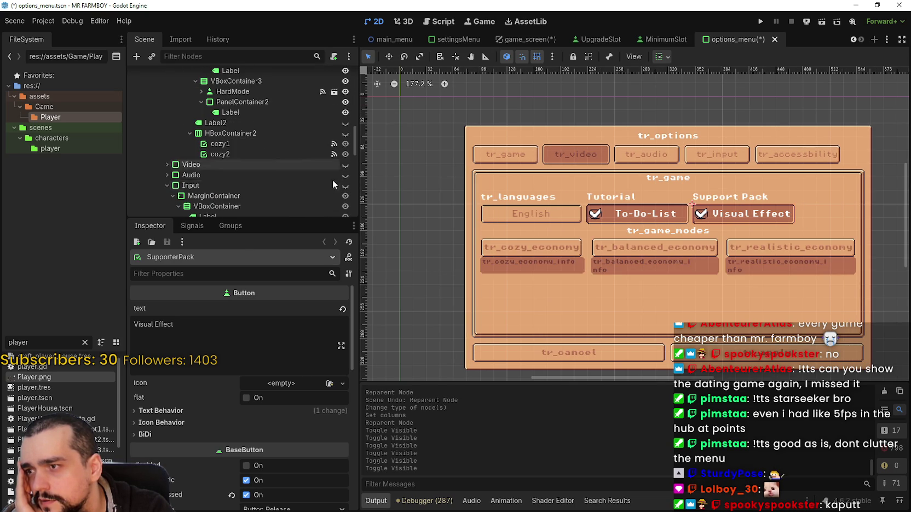
{"action": "left_click", "coordinate": [346, 164]}
{"action": "scroll", "coordinate": [323, 172], "scroll_direction": "down", "scroll_amount": 3}
{"action": "key", "text": "ctrl+s"}
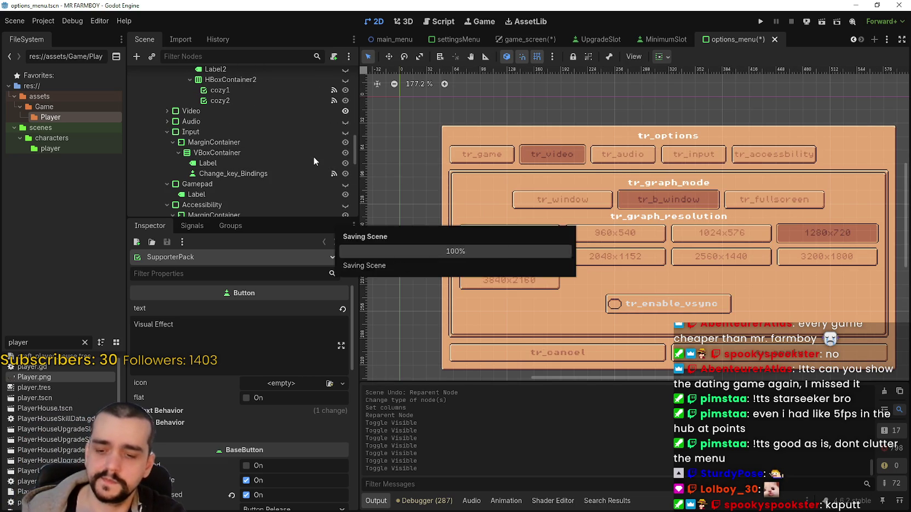
- Close the UpgradeSlot scene from the game_screen editor
{"action": "left_click", "coordinate": [518, 41]}
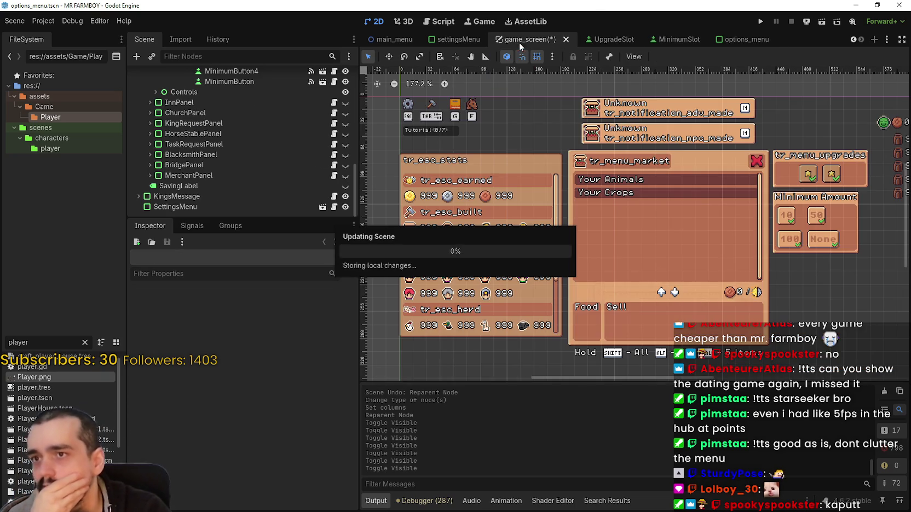
{"action": "scroll", "coordinate": [654, 246], "scroll_direction": "up", "scroll_amount": 2}
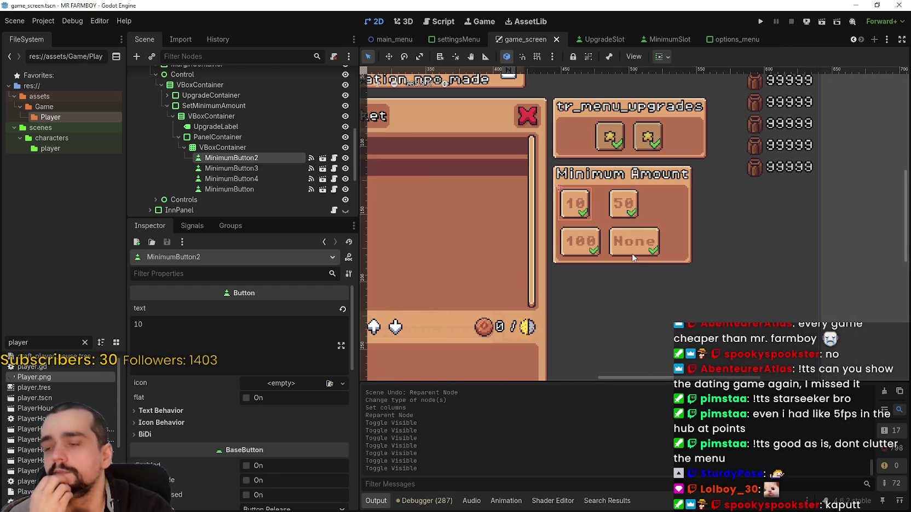
{"action": "mouse_move", "coordinate": [230, 158]}
{"action": "left_mouse_down"}
{"action": "mouse_move", "coordinate": [249, 188]}
{"action": "mouse_move", "coordinate": [251, 159]}
{"action": "left_mouse_up"}
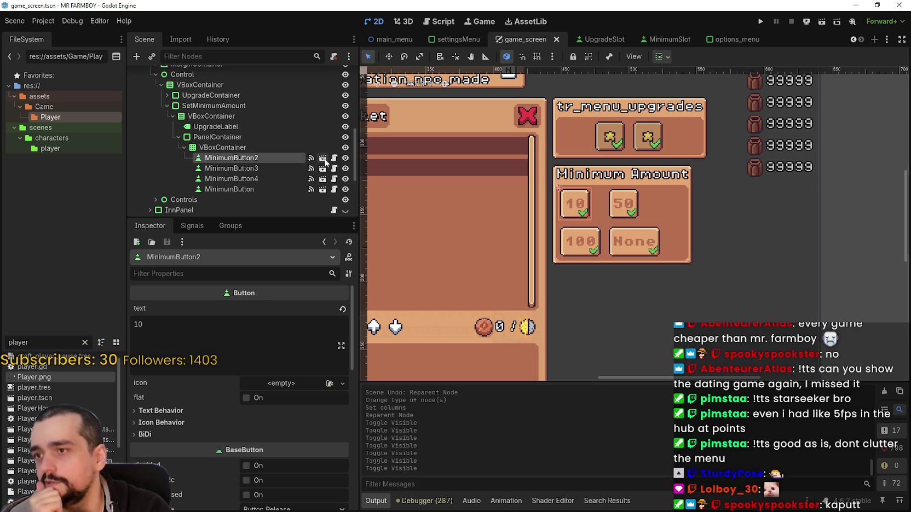
{"action": "right_click", "coordinate": [613, 39]}
{"action": "left_click", "coordinate": [641, 135]}
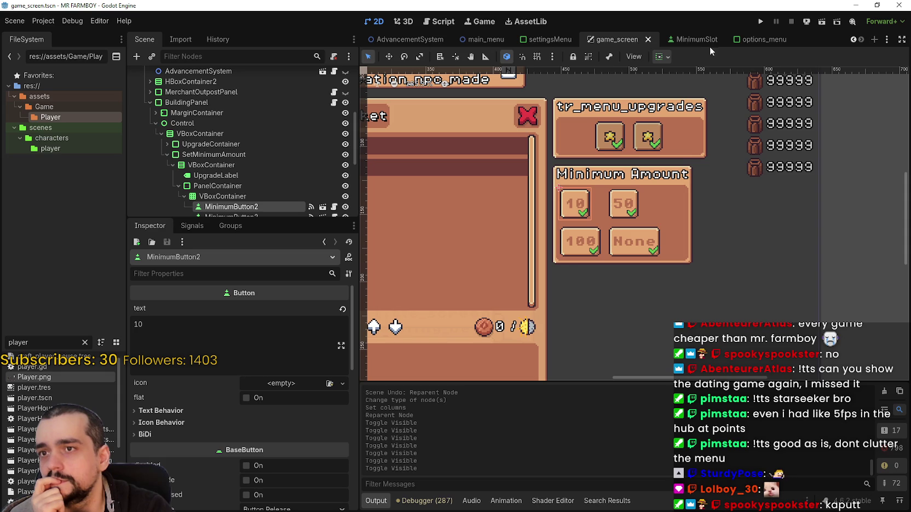
- Check the MinimumSlot button's signals and its focus-entered handler in minimum_slot.gd
{"action": "left_click", "coordinate": [703, 40]}
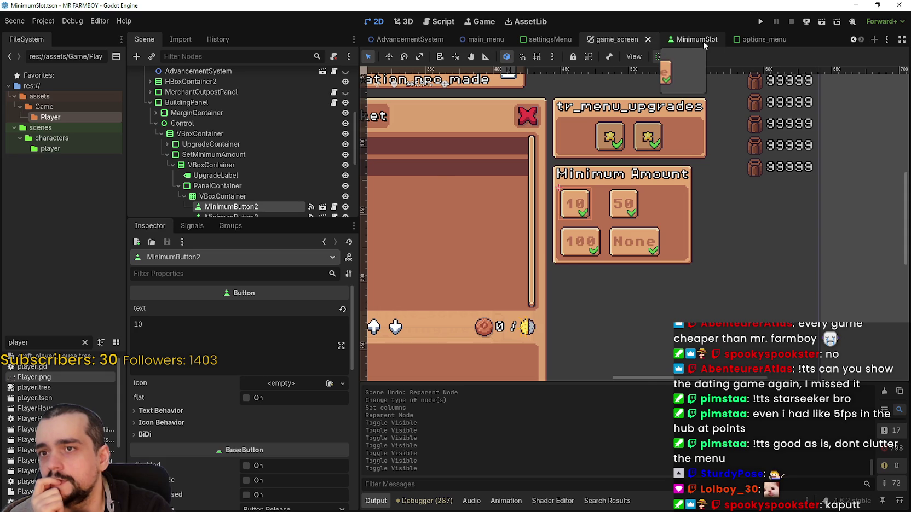
{"action": "left_click", "coordinate": [185, 85]}
{"action": "left_click", "coordinate": [196, 76]}
{"action": "scroll", "coordinate": [230, 349], "scroll_direction": "up", "scroll_amount": 5}
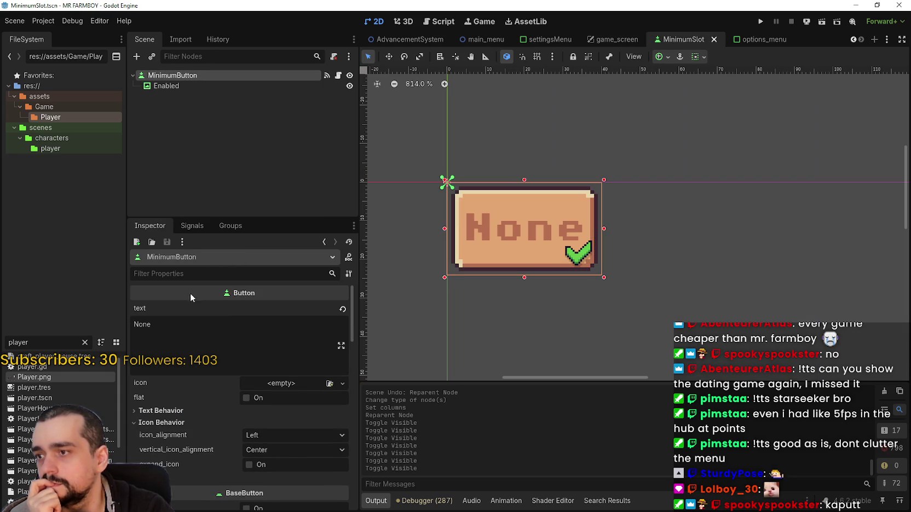
{"action": "left_click", "coordinate": [192, 225]}
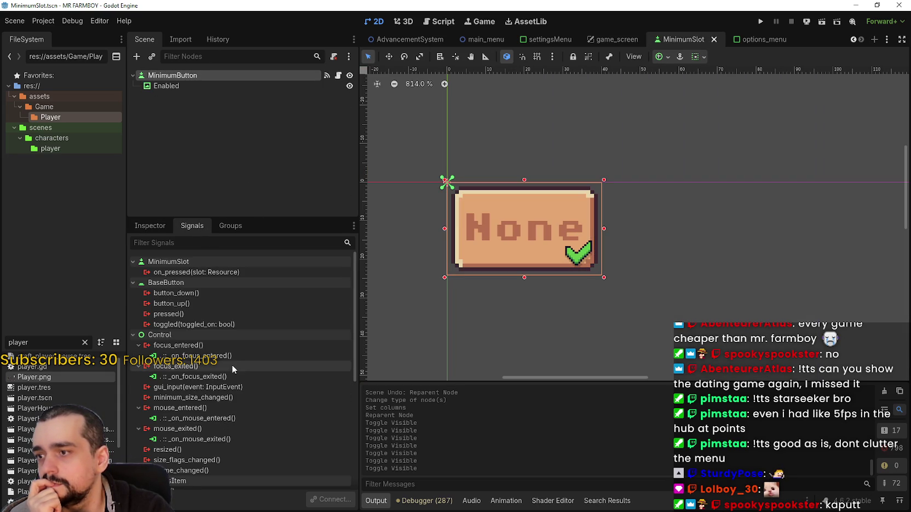
{"action": "double_click", "coordinate": [227, 355]}
{"action": "scroll", "coordinate": [790, 165], "scroll_direction": "up", "scroll_amount": 5}
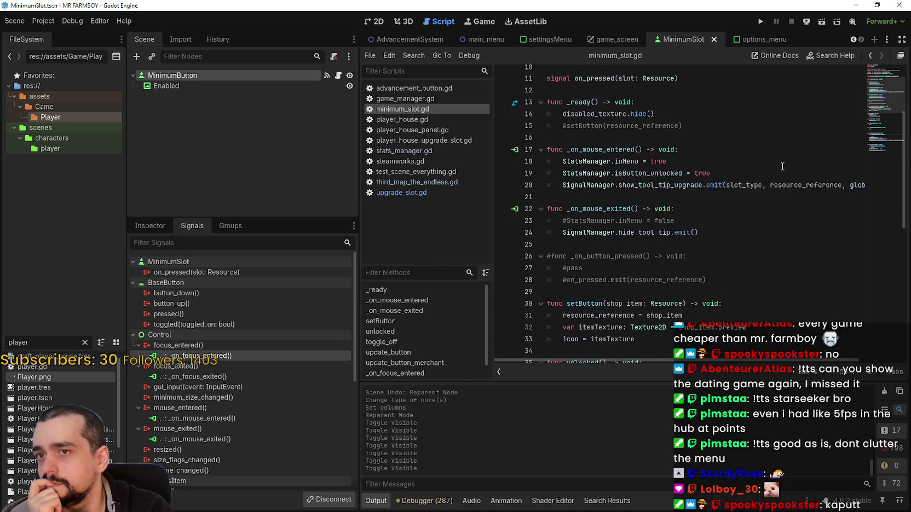
{"action": "scroll", "coordinate": [777, 168], "scroll_direction": "down", "scroll_amount": 7}
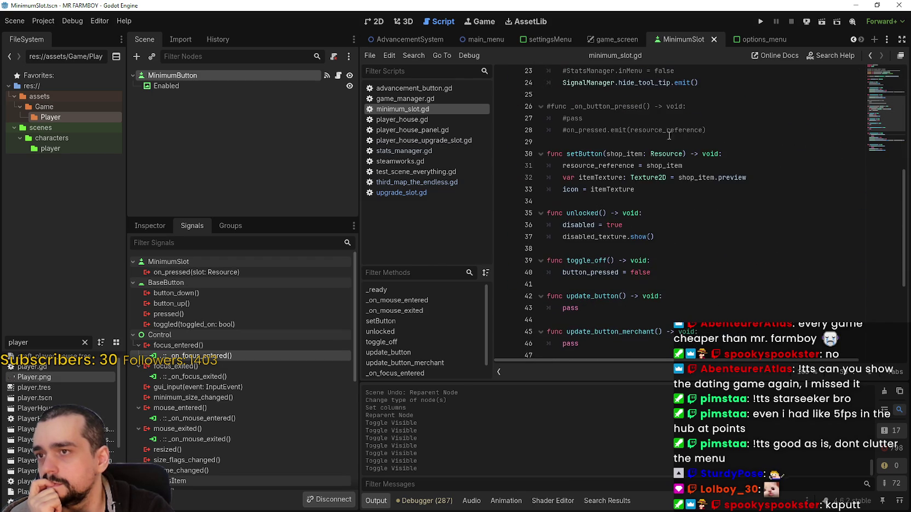
{"action": "left_click", "coordinate": [374, 21]}
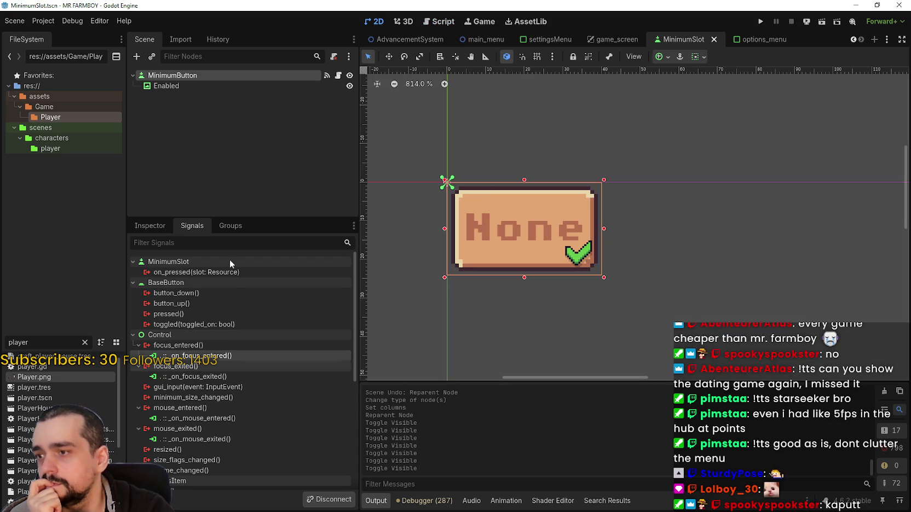
- Set the MinimumSlot button's custom minimum width to 40 px
{"action": "left_click", "coordinate": [150, 226]}
{"action": "scroll", "coordinate": [219, 414], "scroll_direction": "down", "scroll_amount": 5}
{"action": "scroll", "coordinate": [256, 446], "scroll_direction": "down", "scroll_amount": 7}
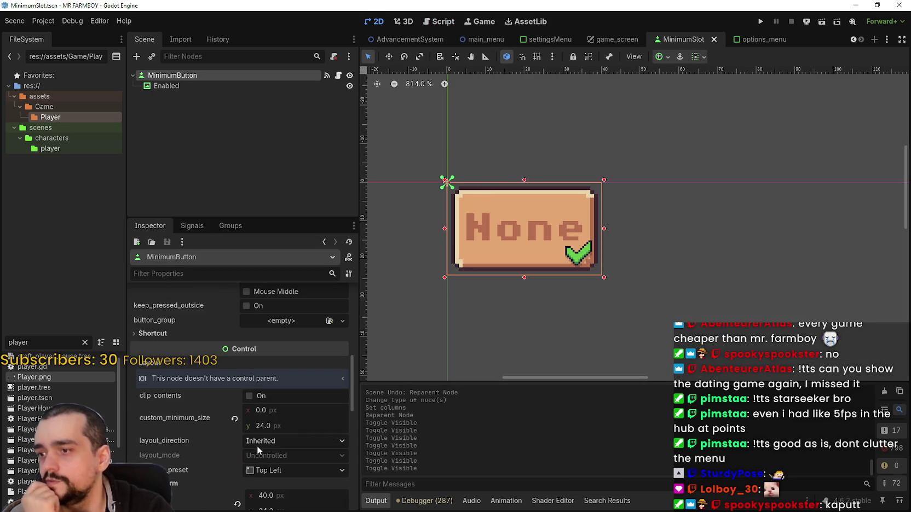
{"action": "scroll", "coordinate": [282, 437], "scroll_direction": "up", "scroll_amount": 2}
{"action": "left_click", "coordinate": [261, 383]}
{"action": "type", "text": "40"}
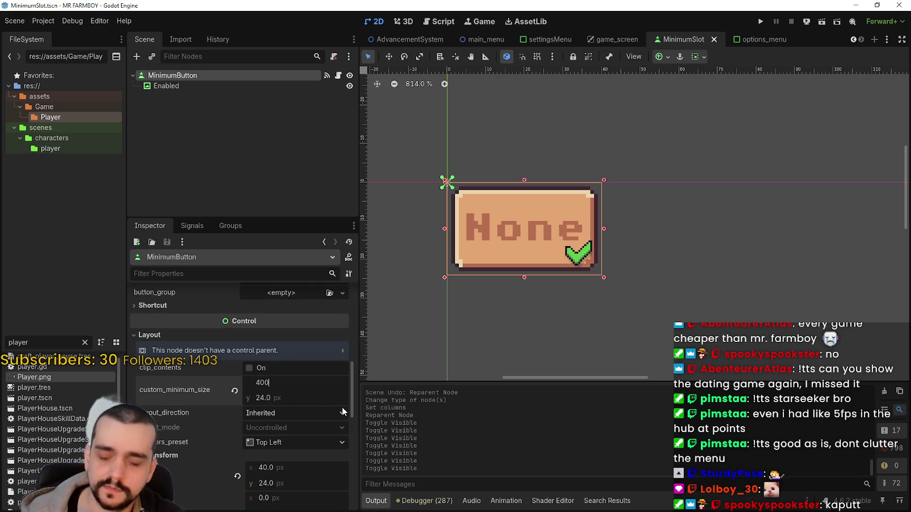
{"action": "key", "text": "Return"}
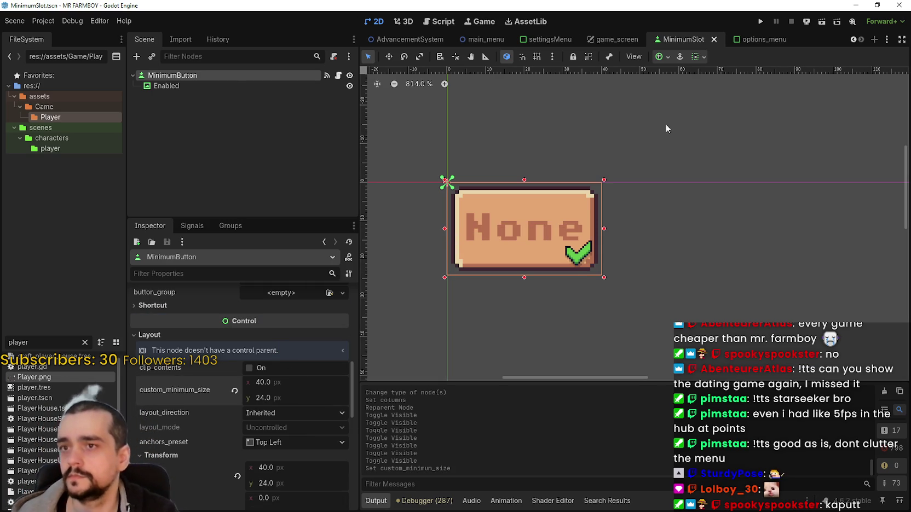
{"action": "left_click", "coordinate": [599, 40]}
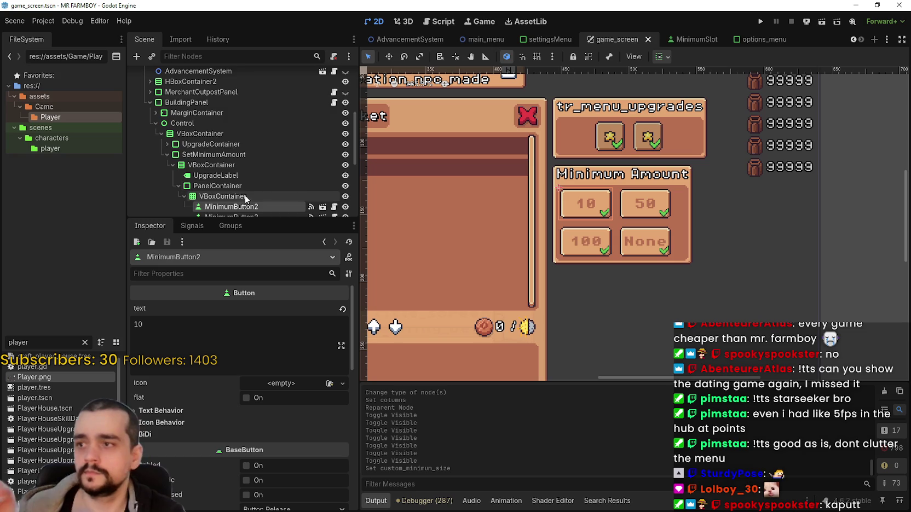
- Move the None button to the start of the grid and save game_screen
{"action": "scroll", "coordinate": [245, 172], "scroll_direction": "down", "scroll_amount": 3}
{"action": "left_click", "coordinate": [245, 171]}
{"action": "mouse_move", "coordinate": [227, 168]}
{"action": "left_mouse_down"}
{"action": "mouse_move", "coordinate": [240, 134]}
{"action": "mouse_move", "coordinate": [254, 181]}
{"action": "mouse_move", "coordinate": [247, 136]}
{"action": "left_mouse_up"}
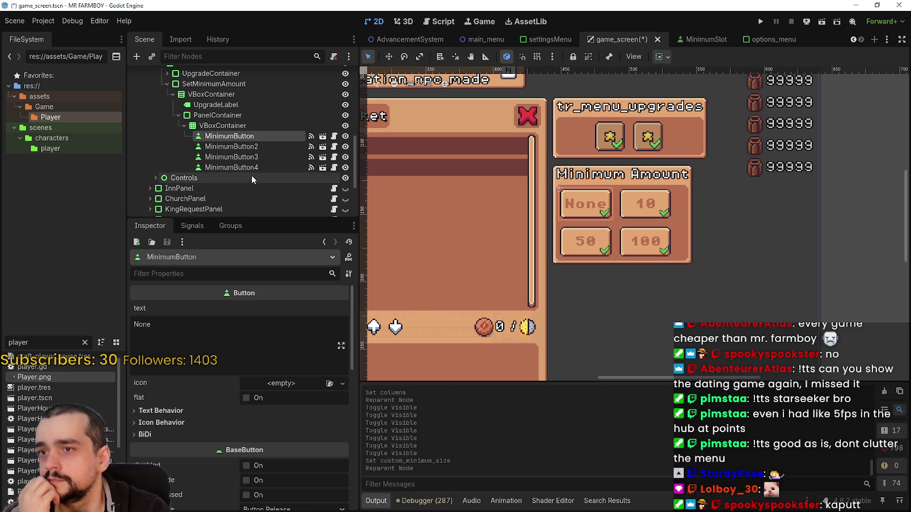
{"action": "key", "text": "ctrl+s"}
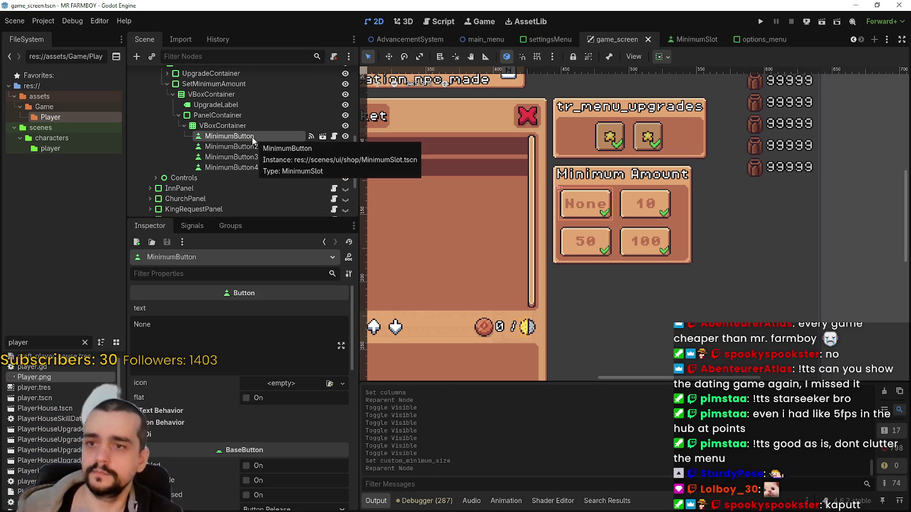
- Duplicate the 100 button twice to make fifth and sixth slots
{"action": "scroll", "coordinate": [698, 274], "scroll_direction": "down", "scroll_amount": 2}
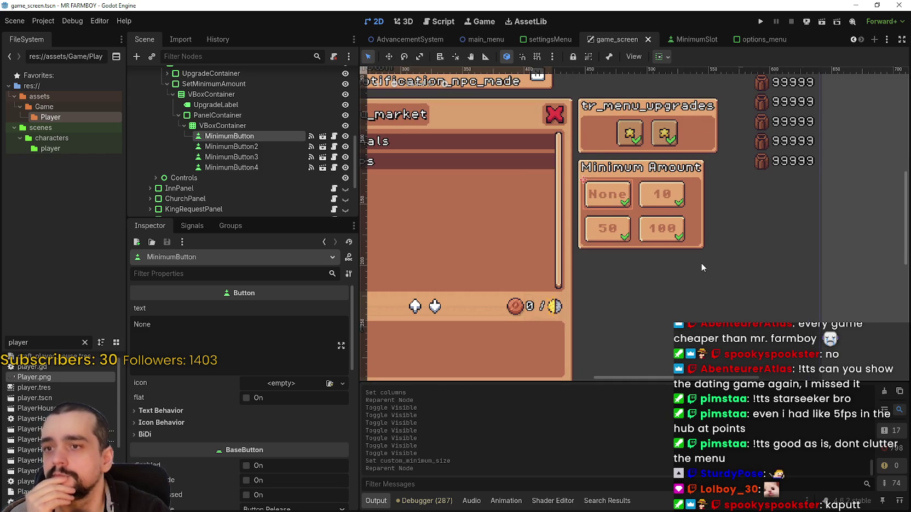
{"action": "scroll", "coordinate": [697, 266], "scroll_direction": "down", "scroll_amount": 2}
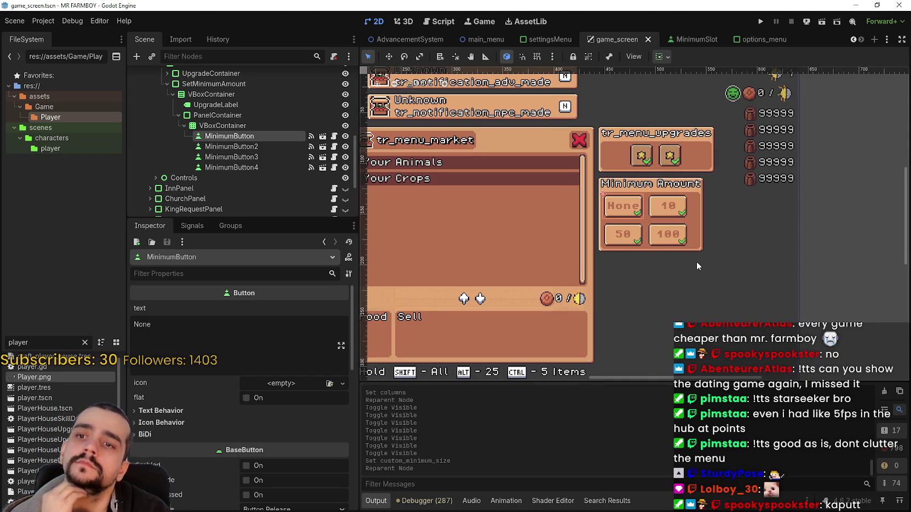
{"action": "scroll", "coordinate": [694, 259], "scroll_direction": "up", "scroll_amount": 2}
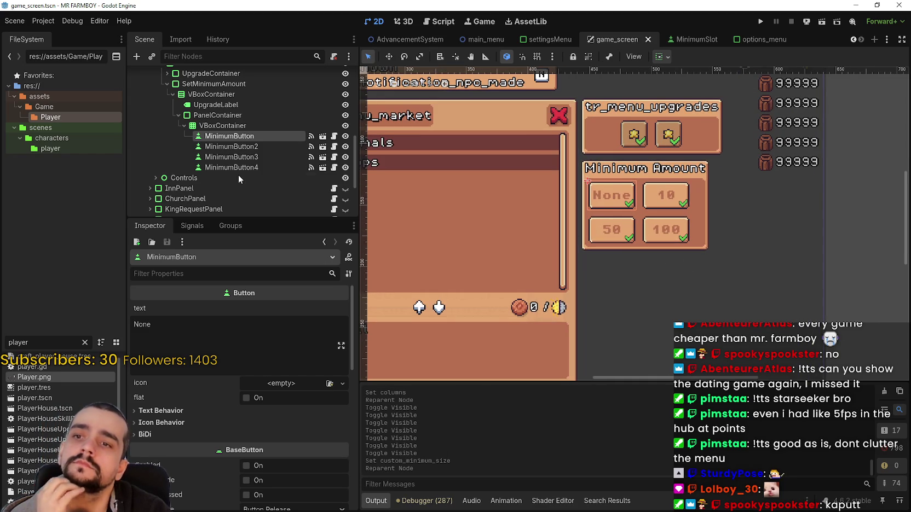
{"action": "left_click", "coordinate": [276, 165]}
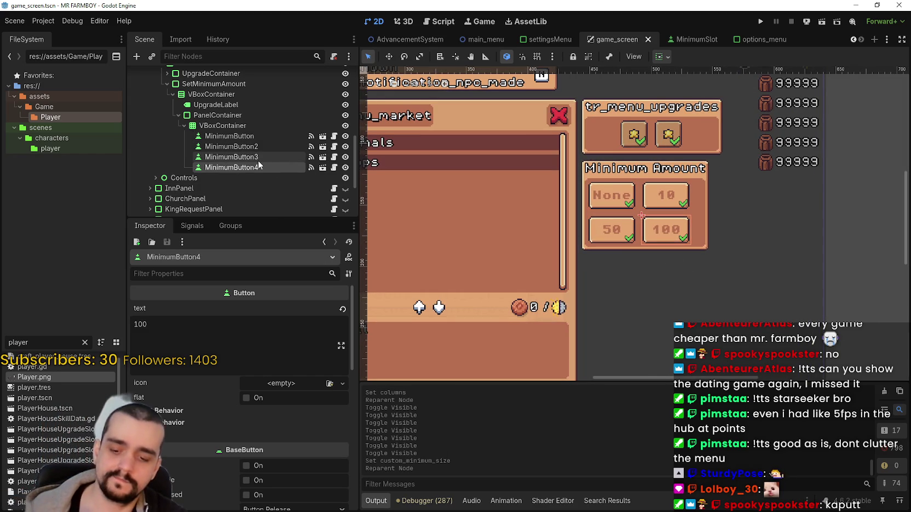
{"action": "key", "text": "ctrl+d"}
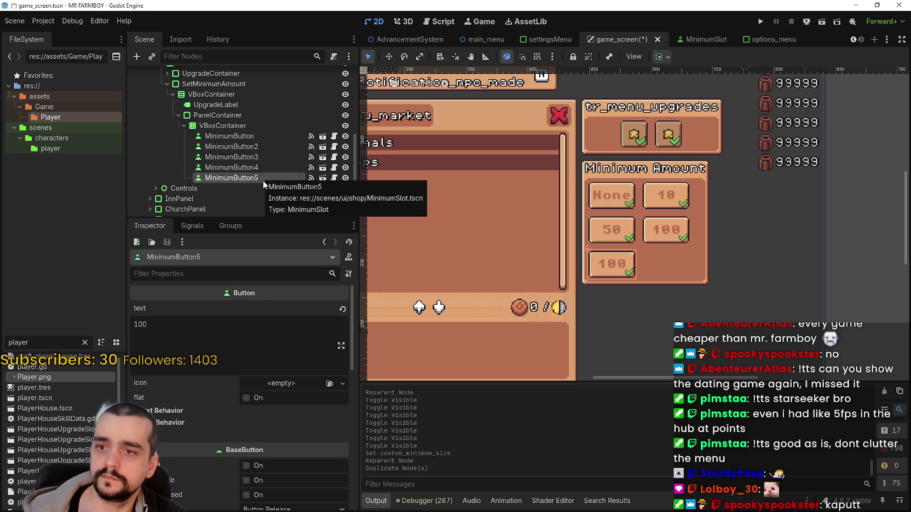
{"action": "key", "text": "ctrl+d"}
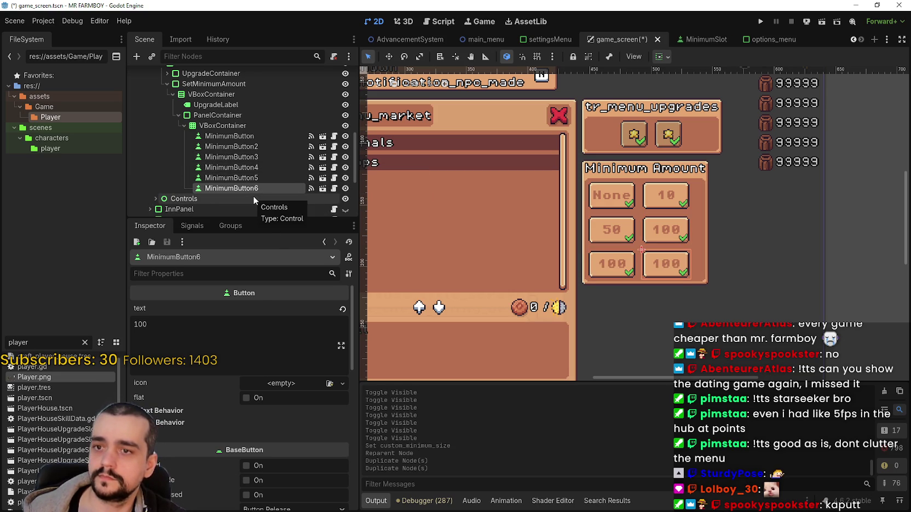
{"action": "left_click", "coordinate": [241, 178]}
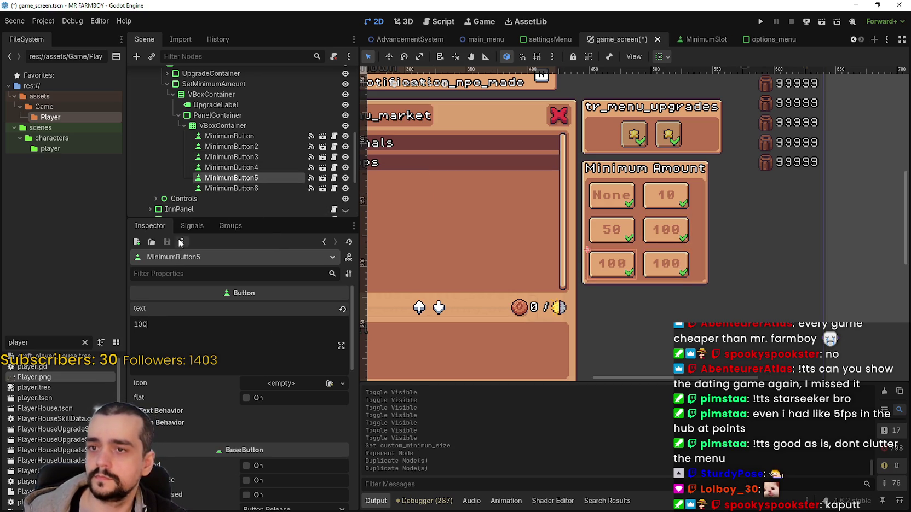
- Change the fifth Minimum Amount button's label to 250
{"action": "left_click", "coordinate": [231, 167]}
{"action": "left_click", "coordinate": [230, 178]}
{"action": "left_click_drag", "start_coordinate": [146, 324], "coordinate": [101, 327]}
{"action": "type", "text": "2"}
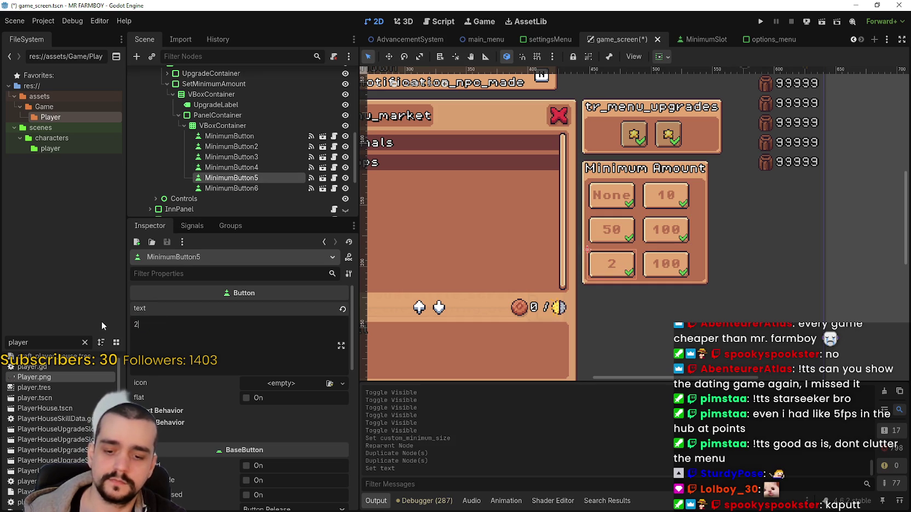
{"action": "type", "text": "50"}
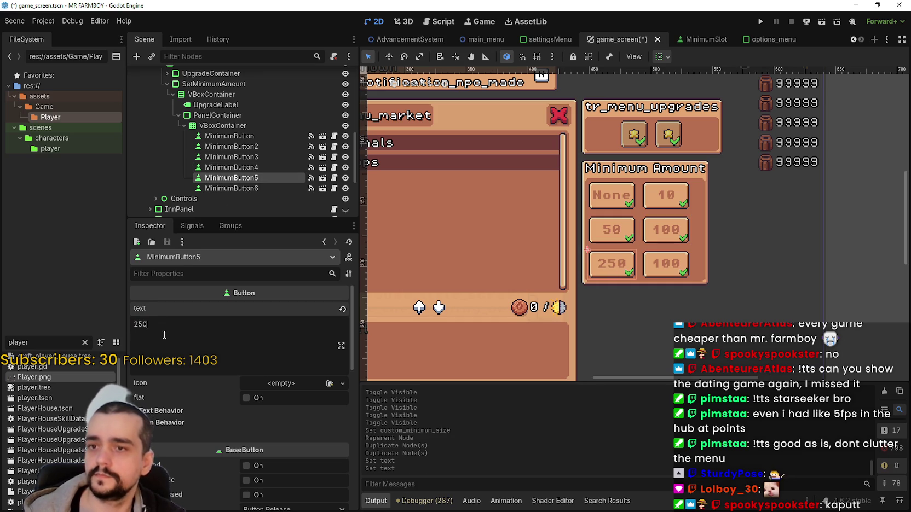
- Change the sixth button's label to 999 and save the game_screen scene
{"action": "left_click", "coordinate": [227, 188]}
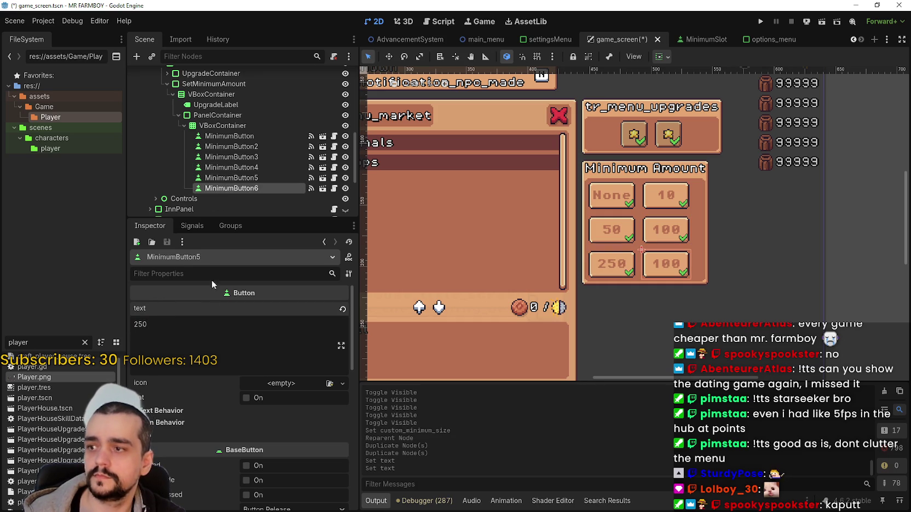
{"action": "double_click", "coordinate": [168, 327]}
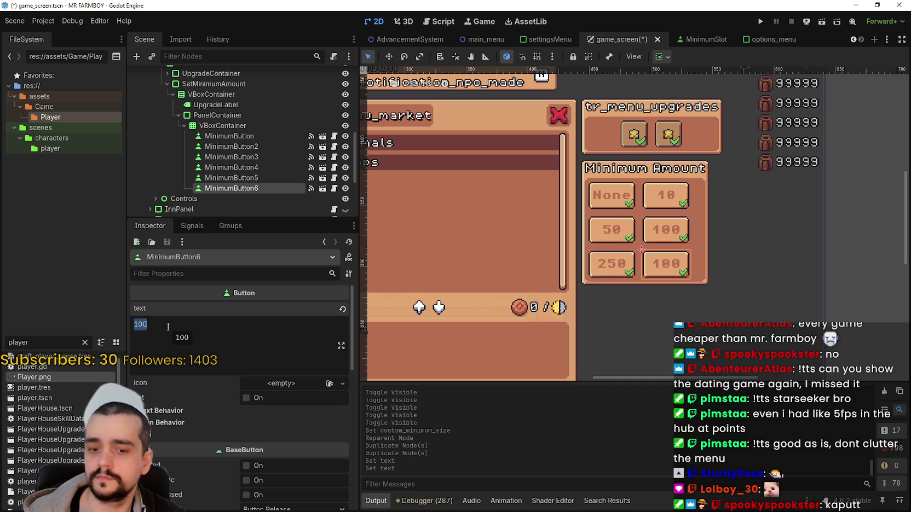
{"action": "type", "text": "999"}
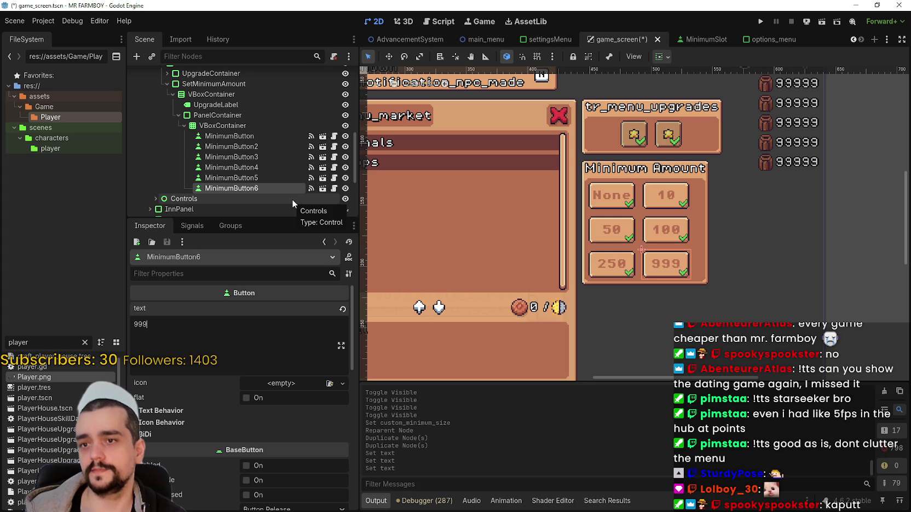
{"action": "key", "text": "ctrl+s"}
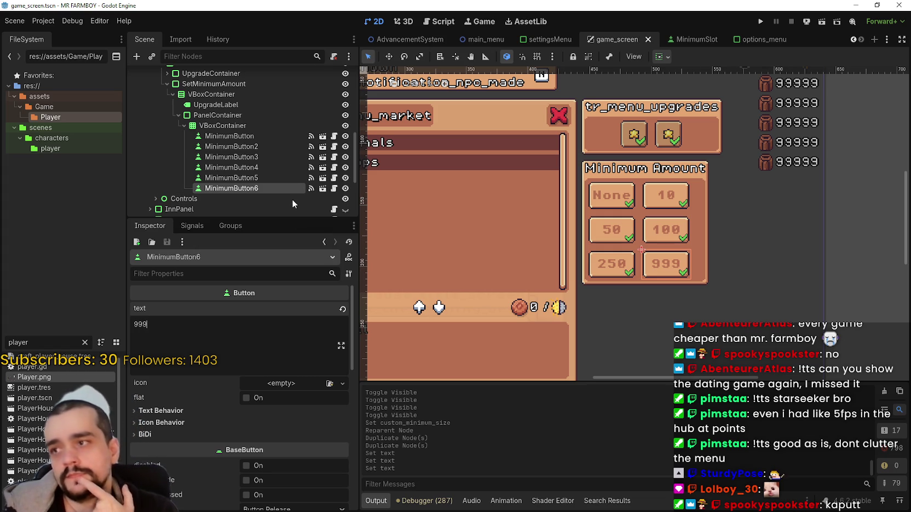
{"action": "left_click", "coordinate": [238, 115]}
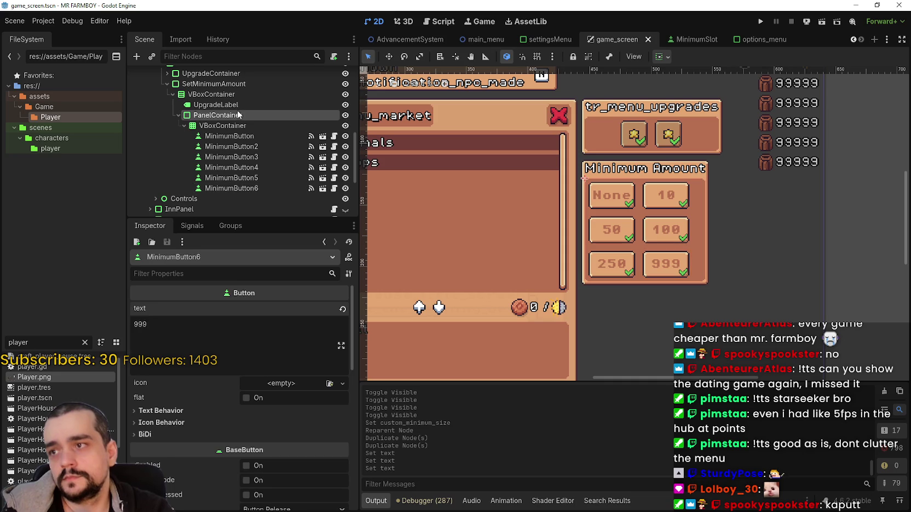
- Set the minimum-amount button grid's horizontal sizing to Center, then save the scene
{"action": "left_click", "coordinate": [249, 125]}
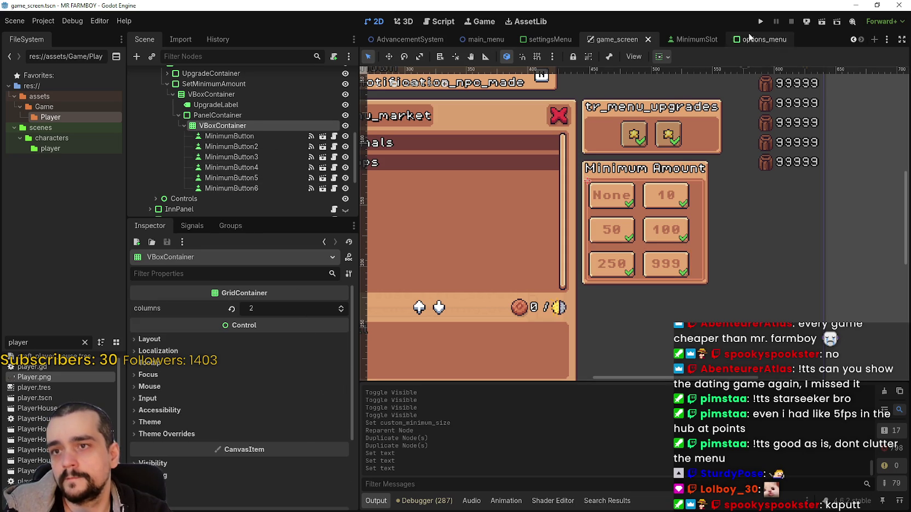
{"action": "left_click", "coordinate": [662, 57]}
{"action": "left_click", "coordinate": [685, 92]}
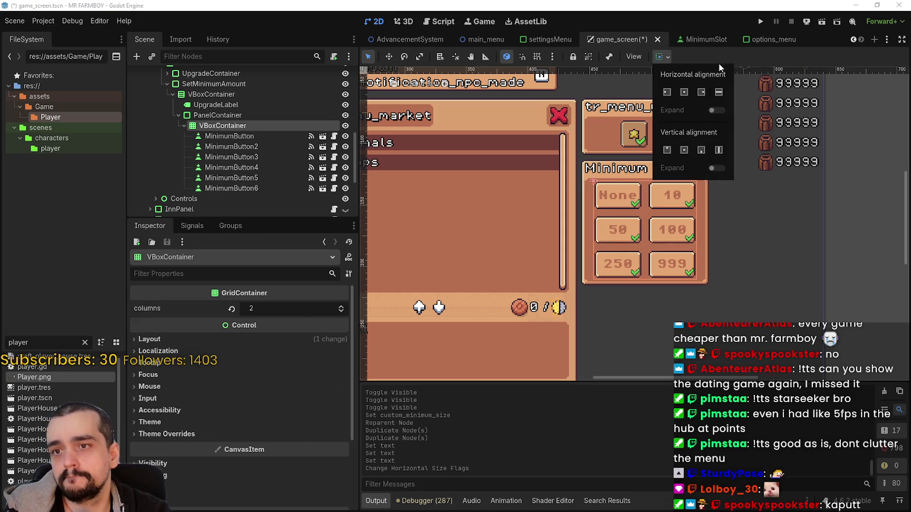
{"action": "scroll", "coordinate": [729, 253], "scroll_direction": "up", "scroll_amount": 1}
{"action": "key", "text": "ctrl+s"}
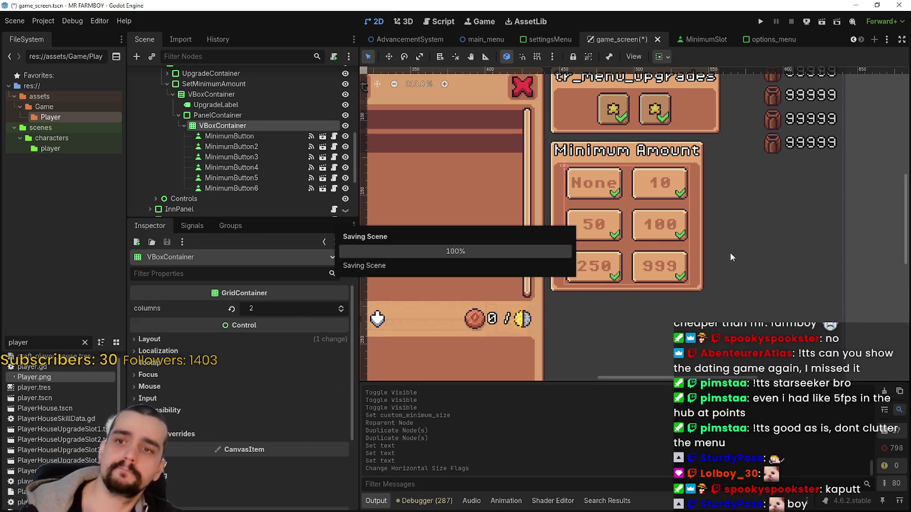
{"action": "scroll", "coordinate": [726, 208], "scroll_direction": "down", "scroll_amount": 2}
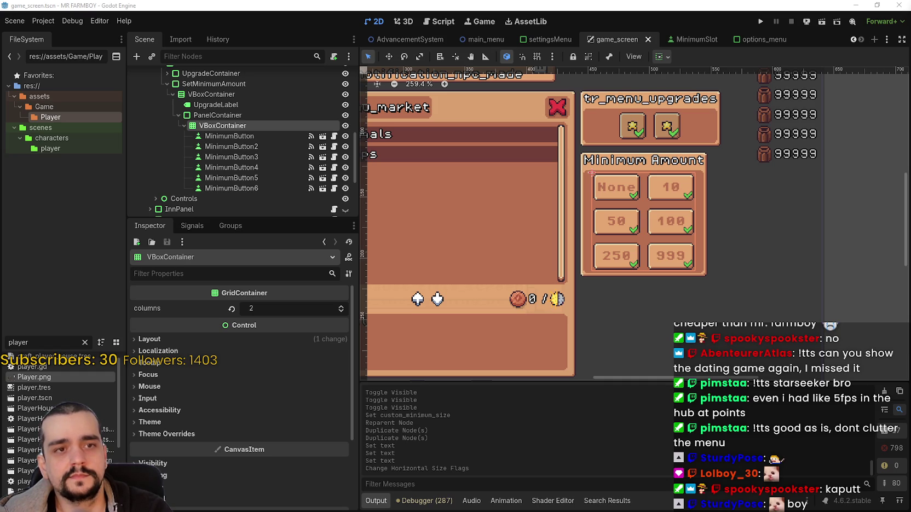
- Give the SetMinimumAmount panel a custom minimum width of 104
{"action": "scroll", "coordinate": [598, 283], "scroll_direction": "up", "scroll_amount": 2}
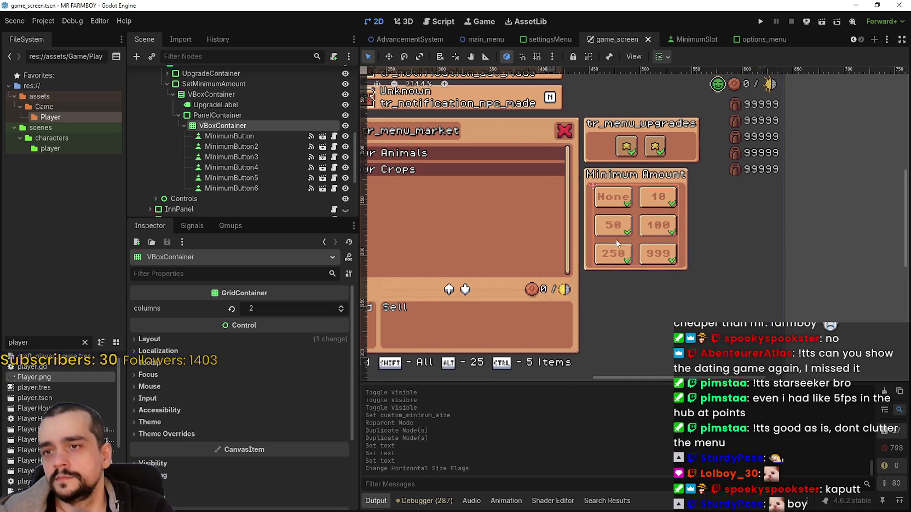
{"action": "scroll", "coordinate": [653, 159], "scroll_direction": "down", "scroll_amount": 2}
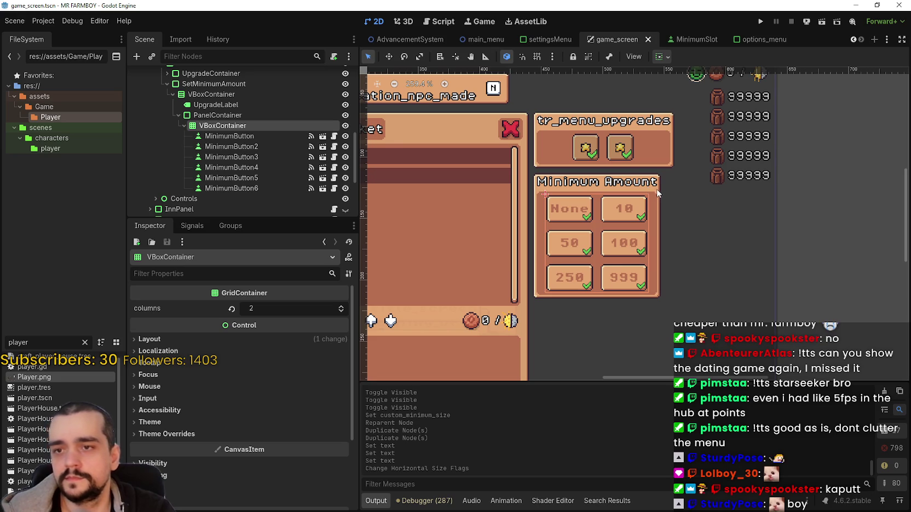
{"action": "scroll", "coordinate": [663, 173], "scroll_direction": "up", "scroll_amount": 3}
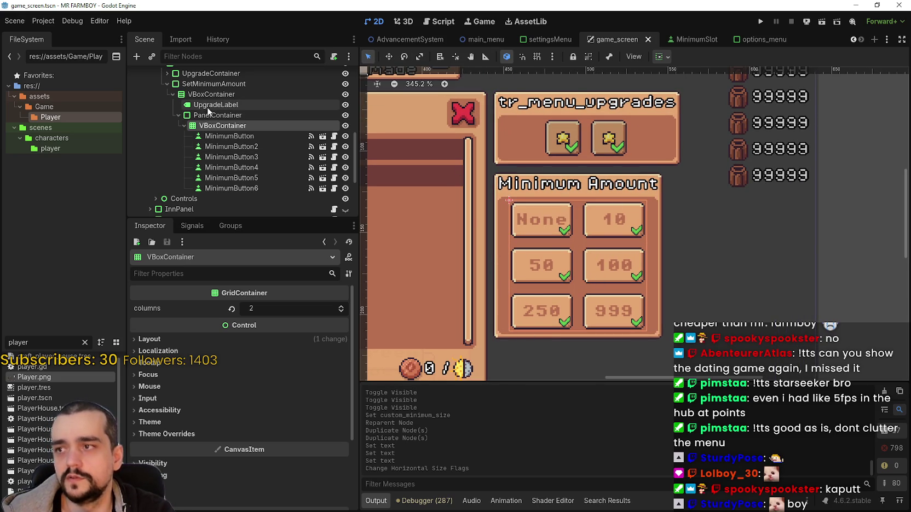
{"action": "left_click", "coordinate": [219, 85]}
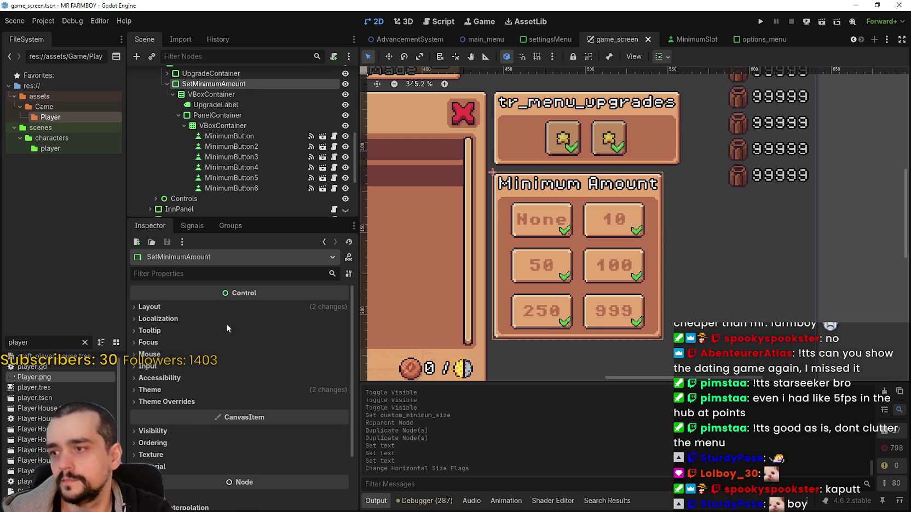
{"action": "left_click", "coordinate": [226, 306]}
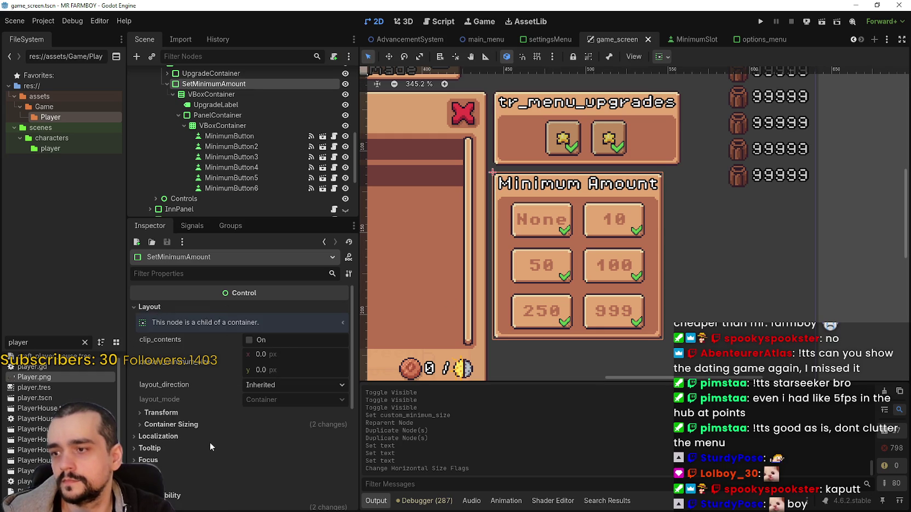
{"action": "scroll", "coordinate": [199, 438], "scroll_direction": "down", "scroll_amount": 1}
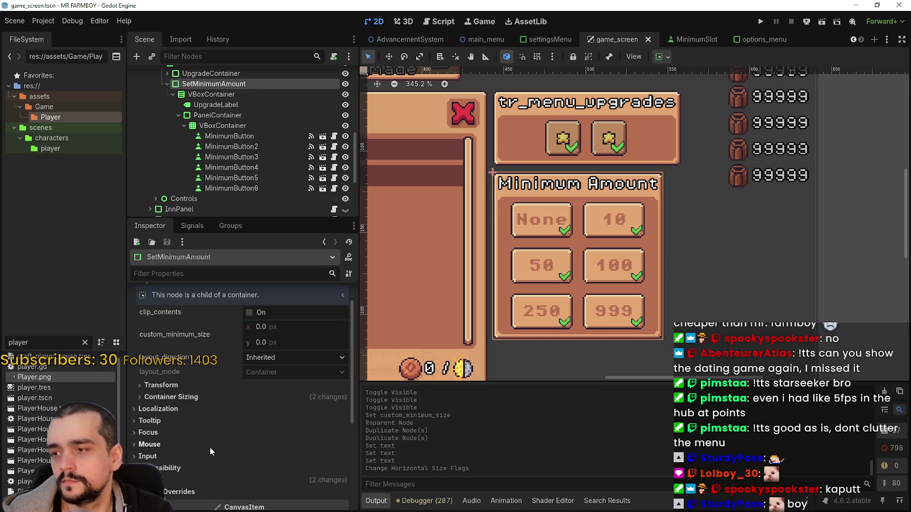
{"action": "scroll", "coordinate": [211, 467], "scroll_direction": "down", "scroll_amount": 3}
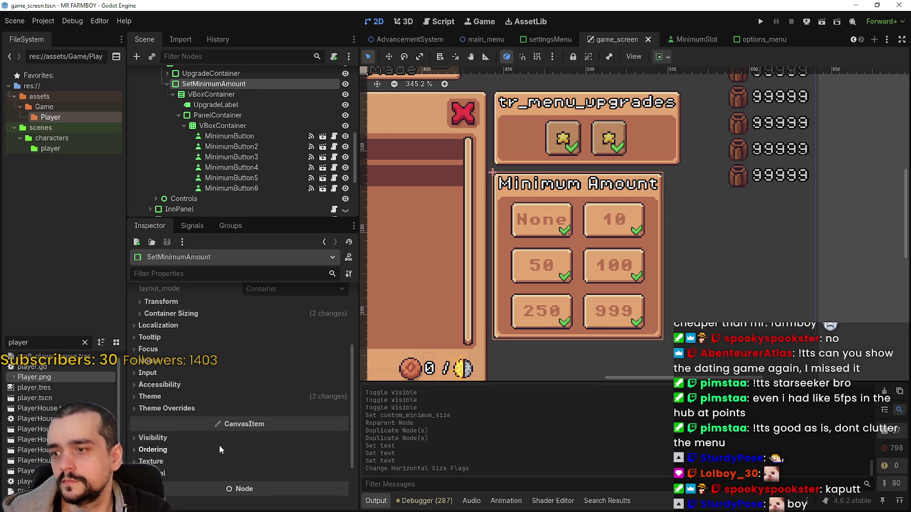
{"action": "left_click", "coordinate": [197, 393]}
{"action": "left_click", "coordinate": [191, 301]}
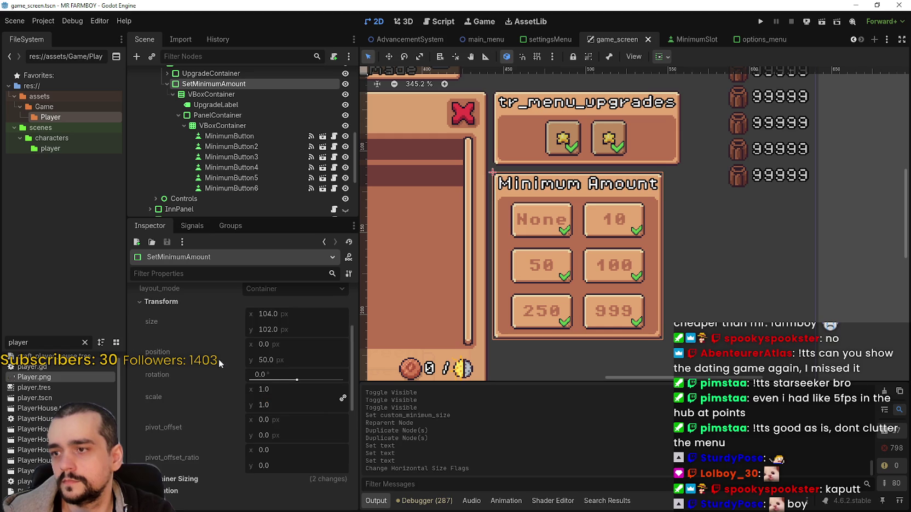
{"action": "scroll", "coordinate": [225, 367], "scroll_direction": "up", "scroll_amount": 4}
{"action": "left_click", "coordinate": [260, 355]}
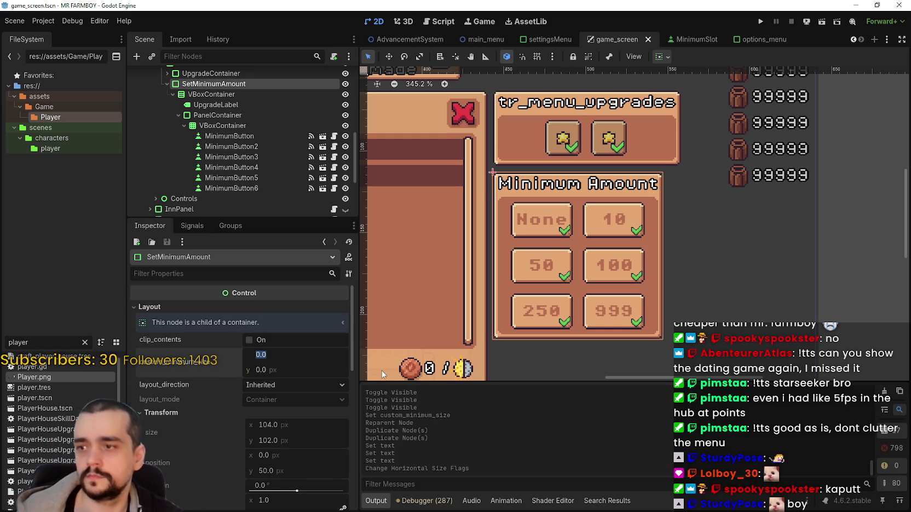
{"action": "type", "text": "104"}
{"action": "key", "text": "Return"}
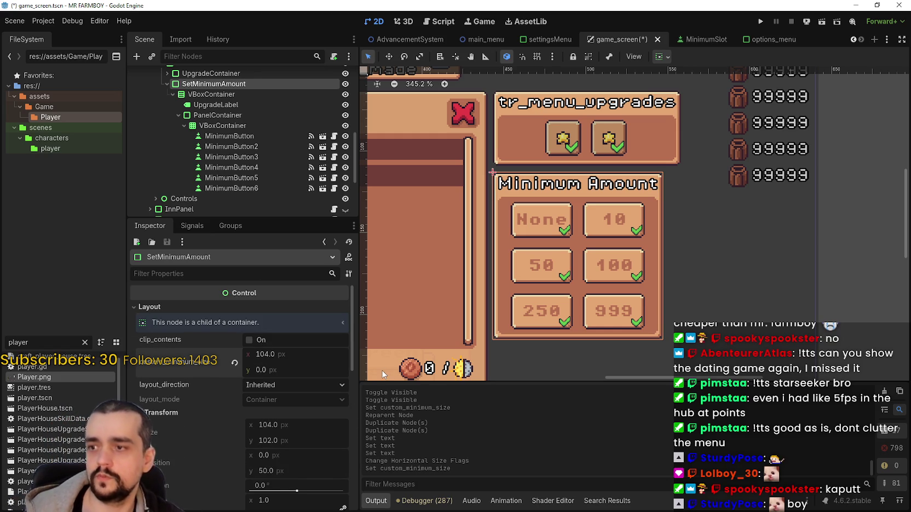
{"action": "left_click", "coordinate": [290, 356]}
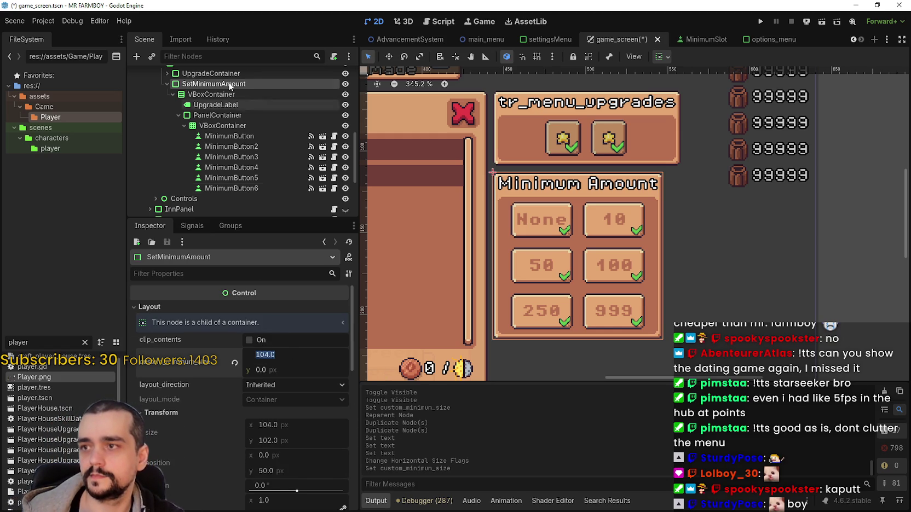
- Set UpgradeContainer's minimum width to 104 as well and save game_screen
{"action": "scroll", "coordinate": [227, 110], "scroll_direction": "up", "scroll_amount": 2}
{"action": "left_click", "coordinate": [227, 111]}
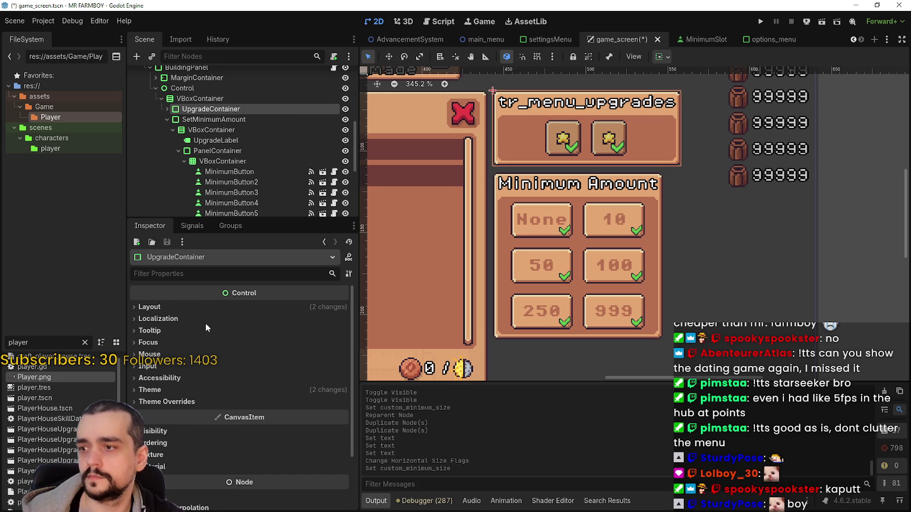
{"action": "left_click", "coordinate": [150, 306]}
{"action": "left_click", "coordinate": [274, 354]}
{"action": "key", "text": "Return"}
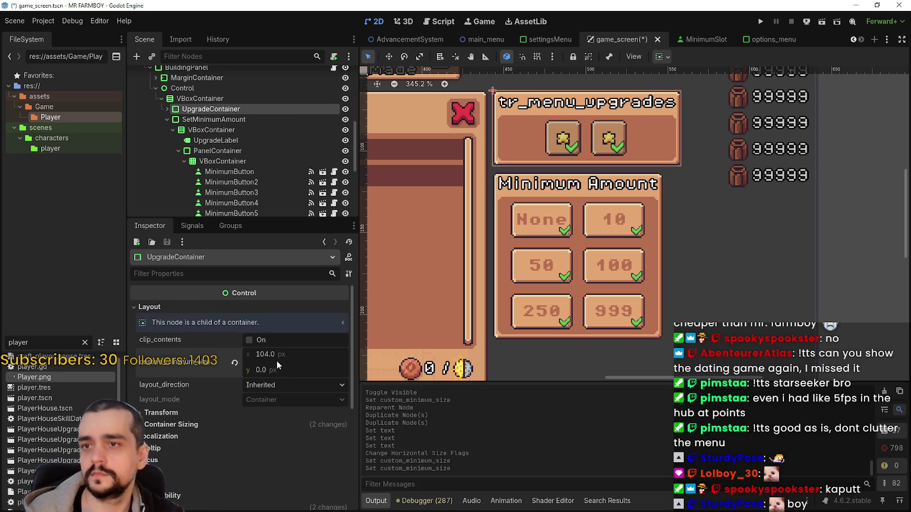
{"action": "key", "text": "ctrl+s"}
{"action": "scroll", "coordinate": [630, 232], "scroll_direction": "down", "scroll_amount": 4}
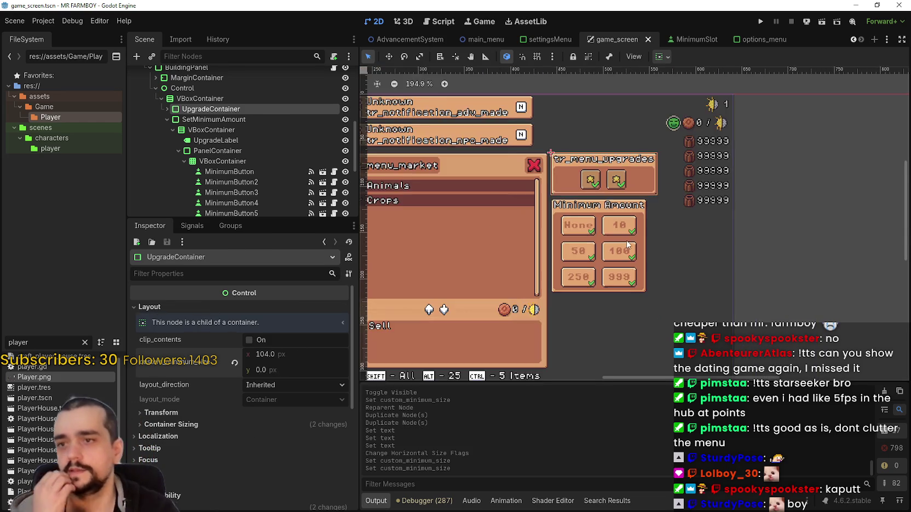
- Toggle BuildingPanel's visibility off in the Scene dock so its panels disappear
{"action": "scroll", "coordinate": [620, 254], "scroll_direction": "up", "scroll_amount": 3}
{"action": "scroll", "coordinate": [622, 203], "scroll_direction": "down", "scroll_amount": 4}
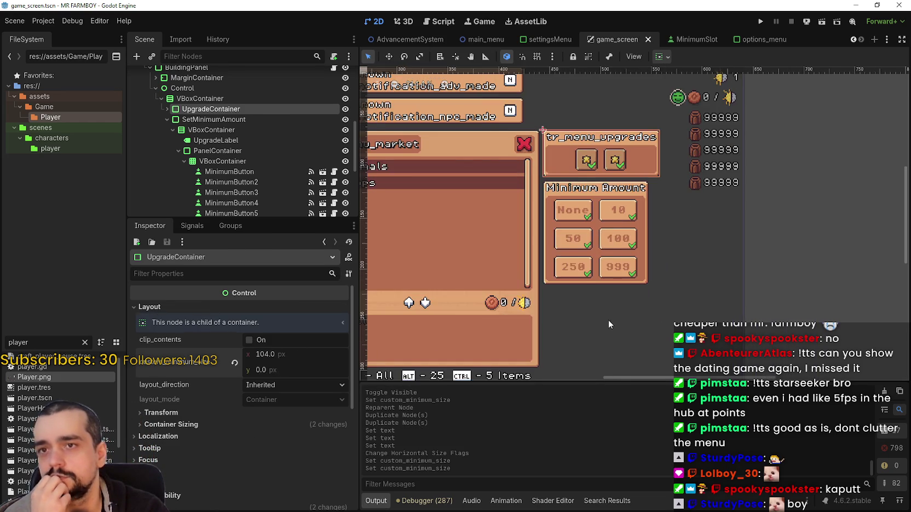
{"action": "scroll", "coordinate": [617, 229], "scroll_direction": "up", "scroll_amount": 3}
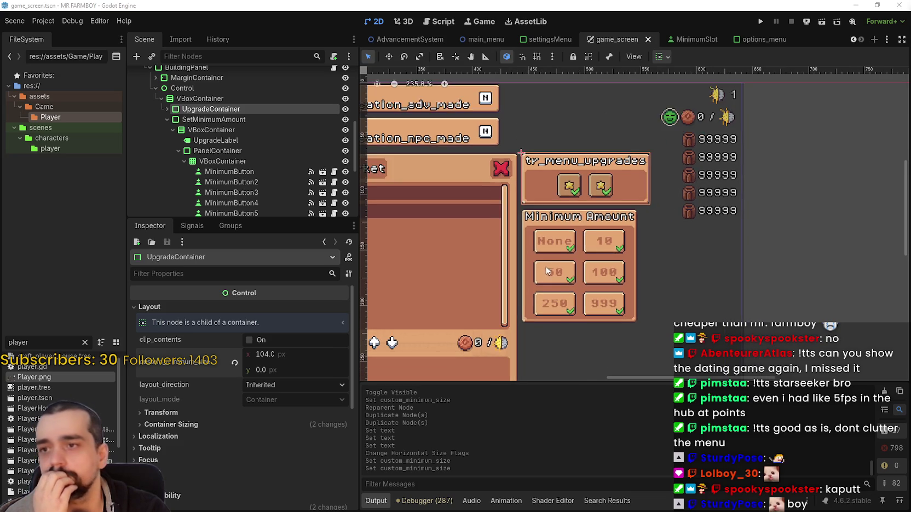
{"action": "scroll", "coordinate": [572, 233], "scroll_direction": "up", "scroll_amount": 1}
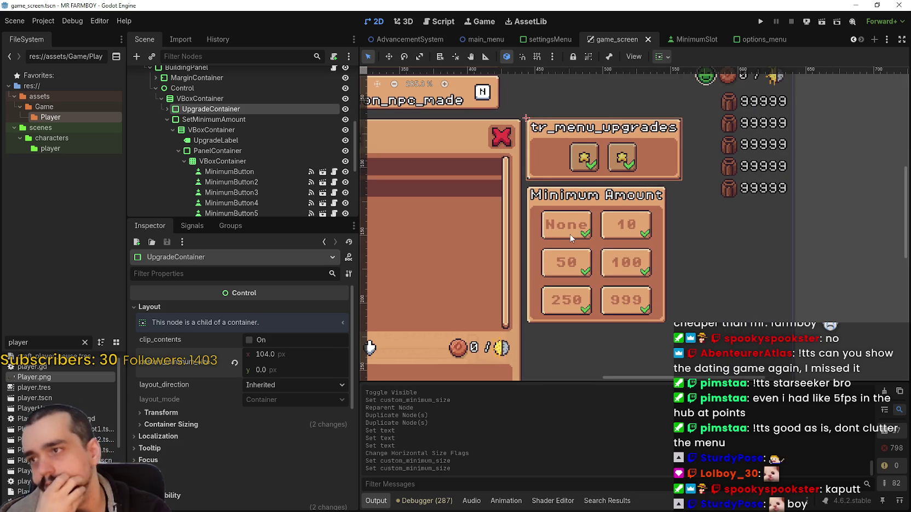
{"action": "scroll", "coordinate": [571, 238], "scroll_direction": "down", "scroll_amount": 3}
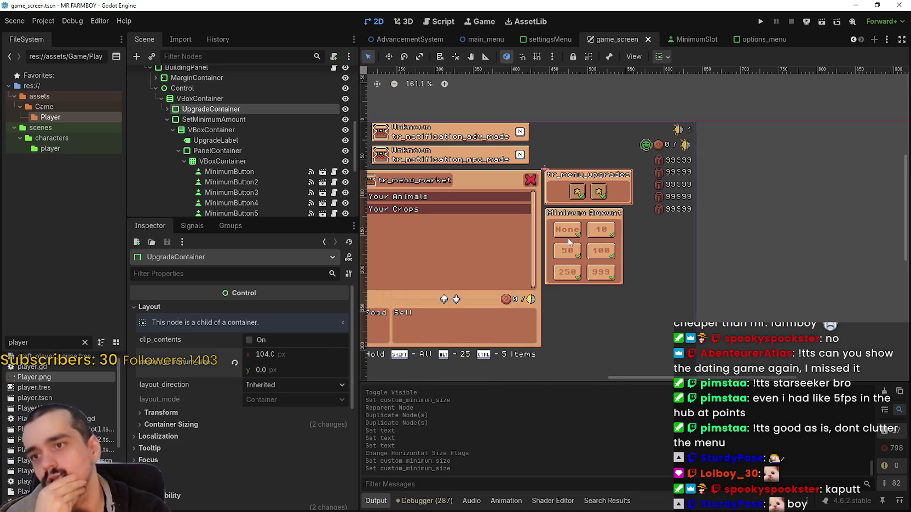
{"action": "scroll", "coordinate": [599, 304], "scroll_direction": "up", "scroll_amount": 5}
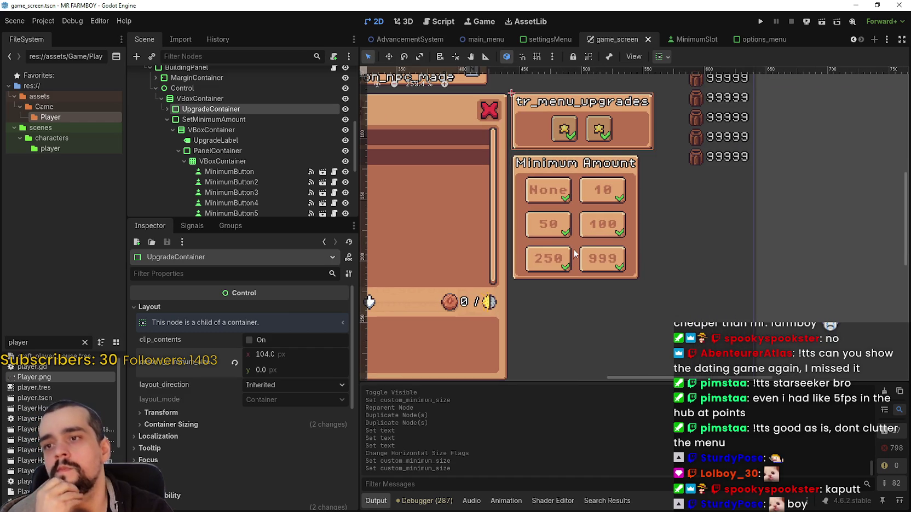
{"action": "scroll", "coordinate": [241, 159], "scroll_direction": "down", "scroll_amount": 2}
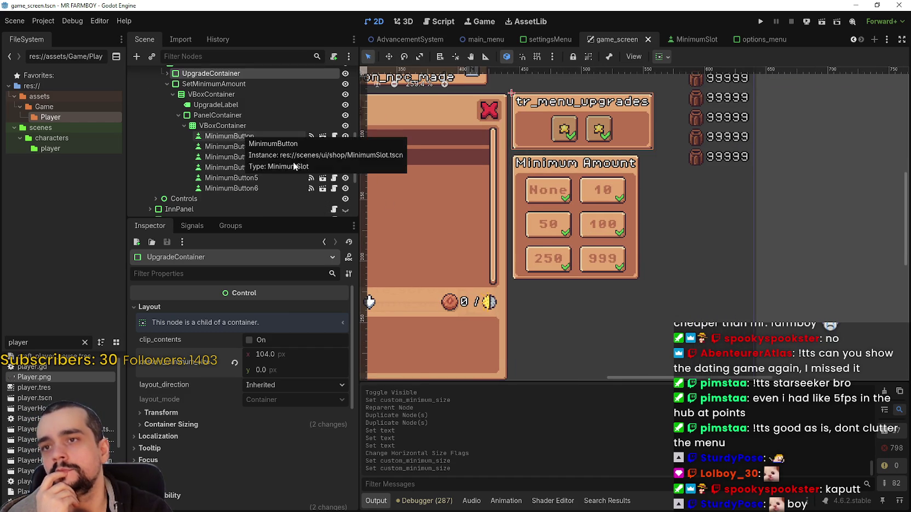
{"action": "scroll", "coordinate": [604, 241], "scroll_direction": "down", "scroll_amount": 4}
{"action": "scroll", "coordinate": [285, 178], "scroll_direction": "up", "scroll_amount": 4}
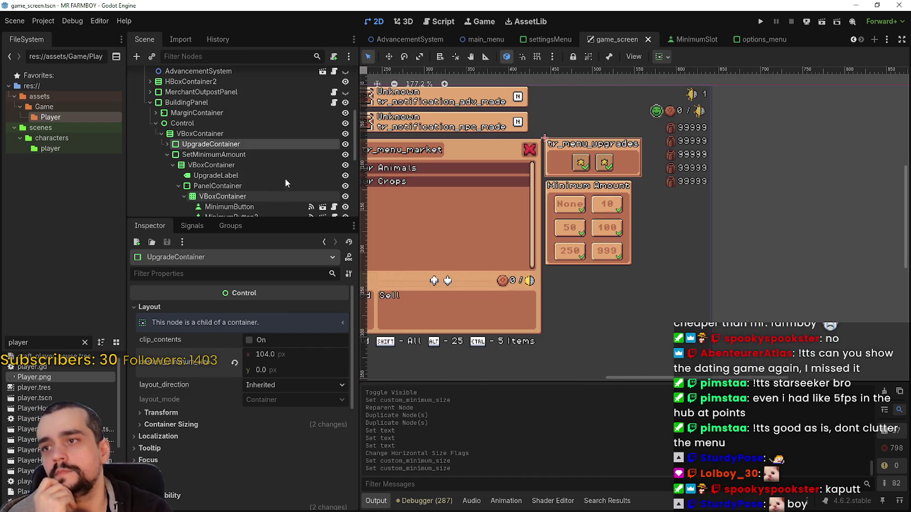
{"action": "left_click", "coordinate": [345, 102]}
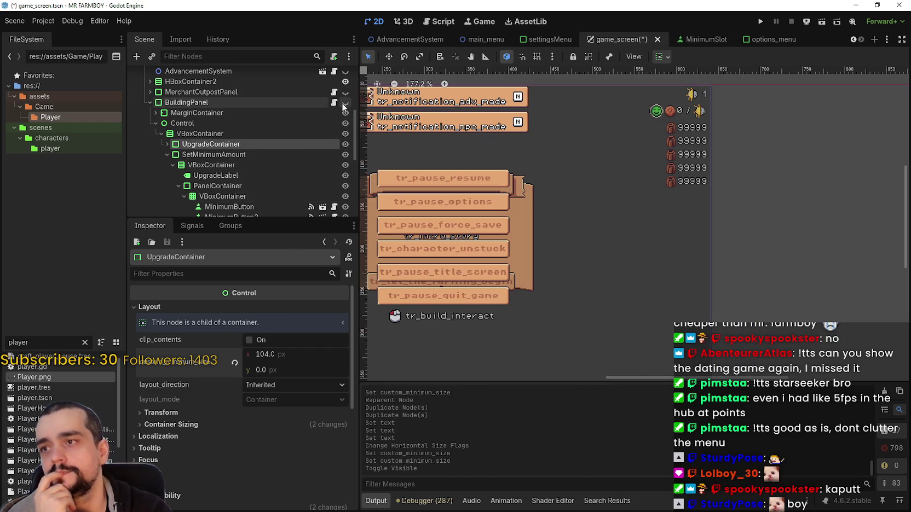
- Run the project to test the changes in a debug window
{"action": "left_click", "coordinate": [761, 22]}
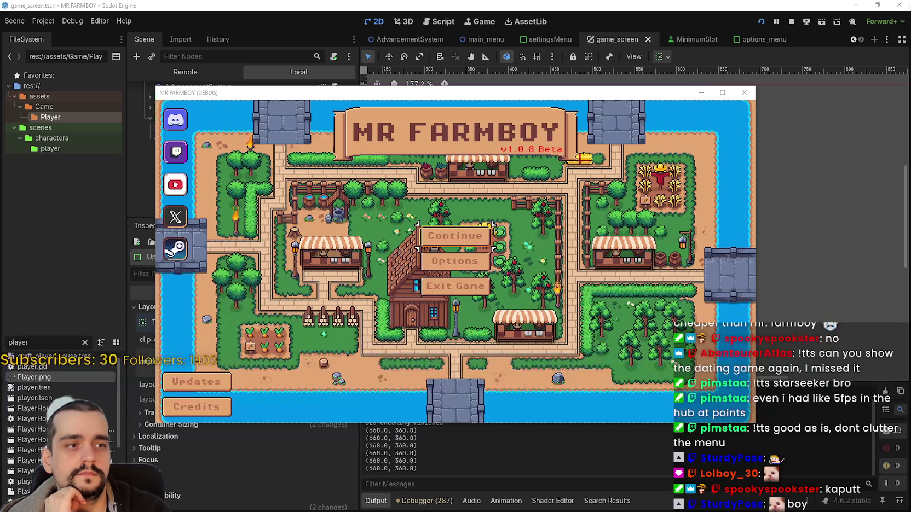
- Choose Continue, then select Save 1 from the save list and load it
{"action": "left_click", "coordinate": [477, 238]}
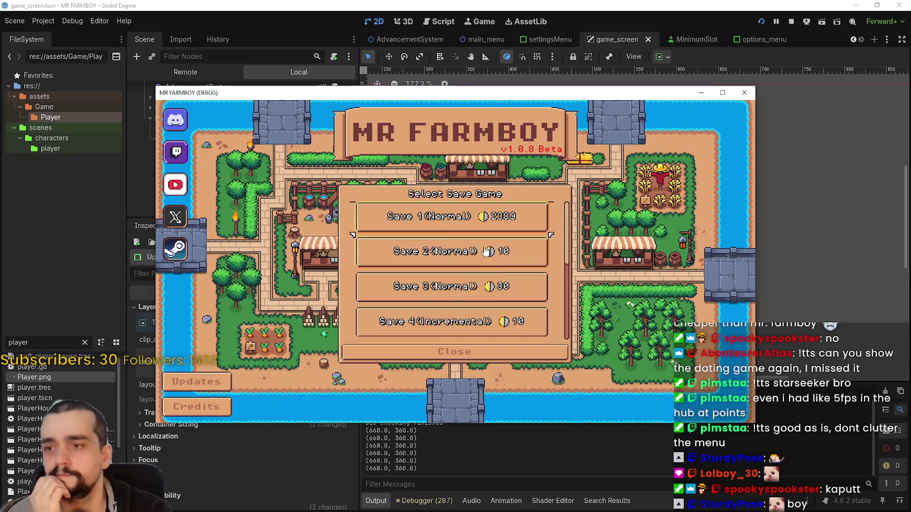
{"action": "scroll", "coordinate": [491, 269], "scroll_direction": "down", "scroll_amount": 3}
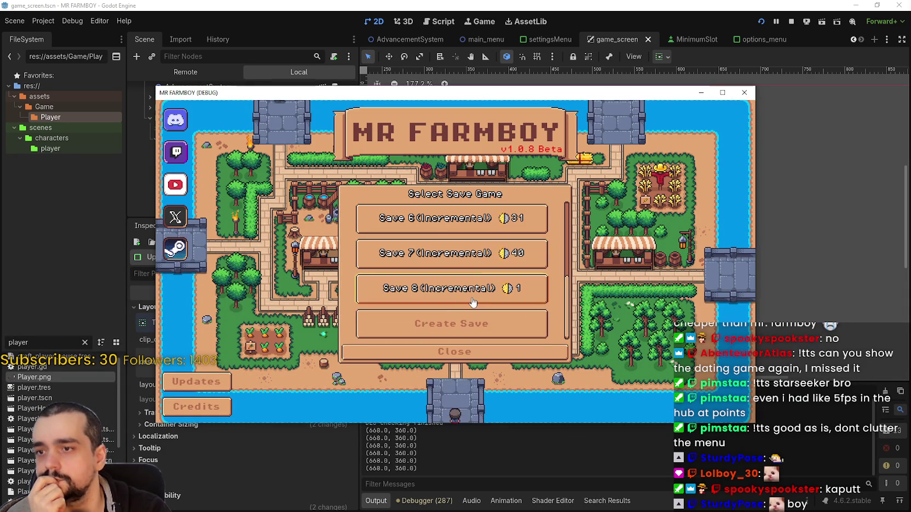
{"action": "scroll", "coordinate": [468, 256], "scroll_direction": "up", "scroll_amount": 4}
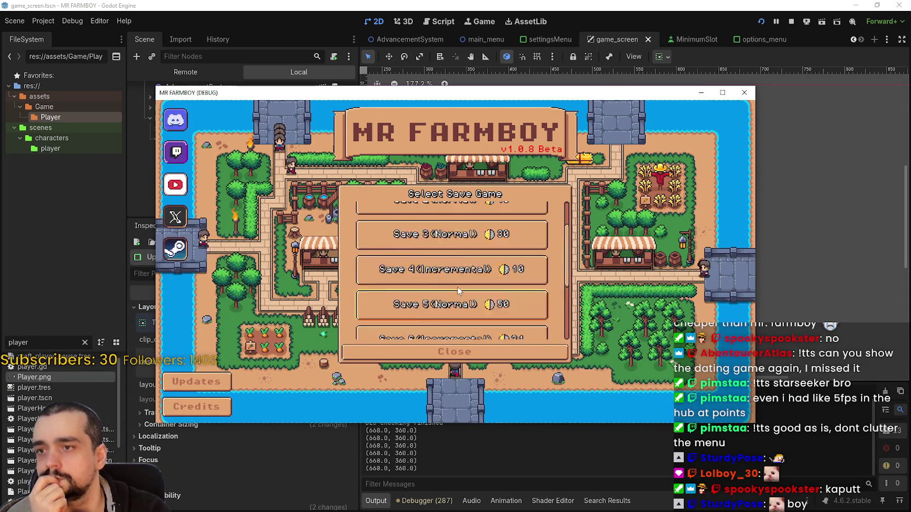
{"action": "scroll", "coordinate": [458, 291], "scroll_direction": "down", "scroll_amount": 4}
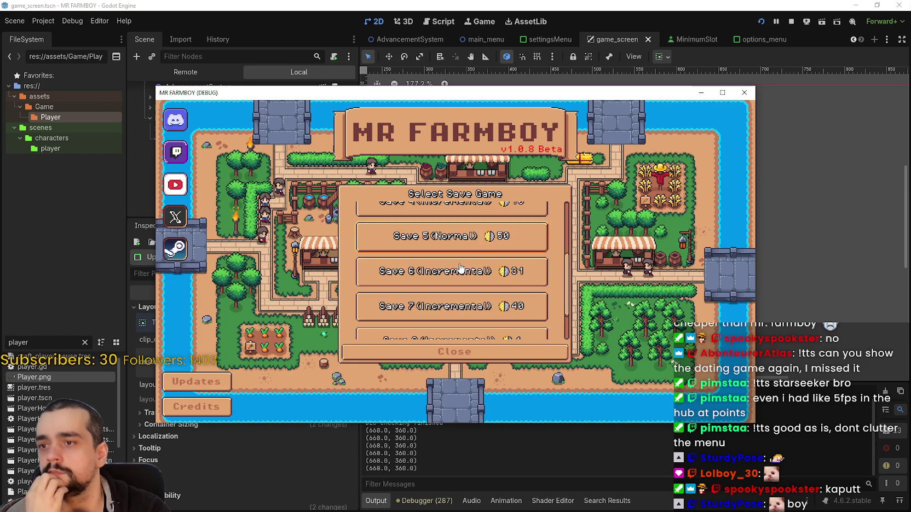
{"action": "scroll", "coordinate": [460, 274], "scroll_direction": "up", "scroll_amount": 2}
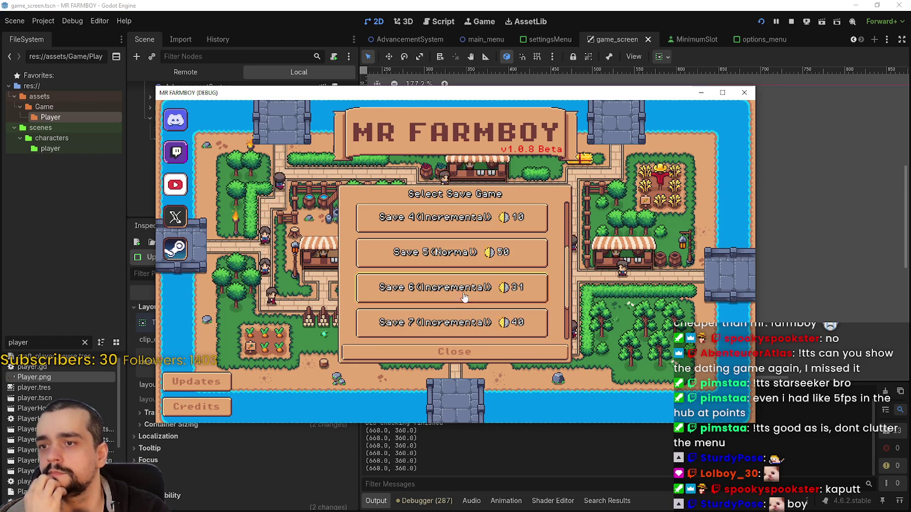
{"action": "scroll", "coordinate": [462, 293], "scroll_direction": "up", "scroll_amount": 3}
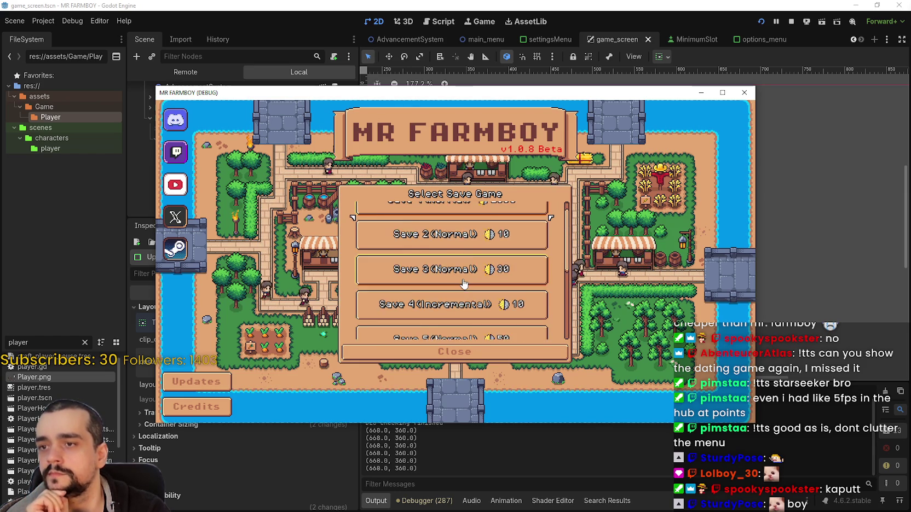
{"action": "left_click", "coordinate": [457, 235]}
{"action": "left_click", "coordinate": [434, 225]}
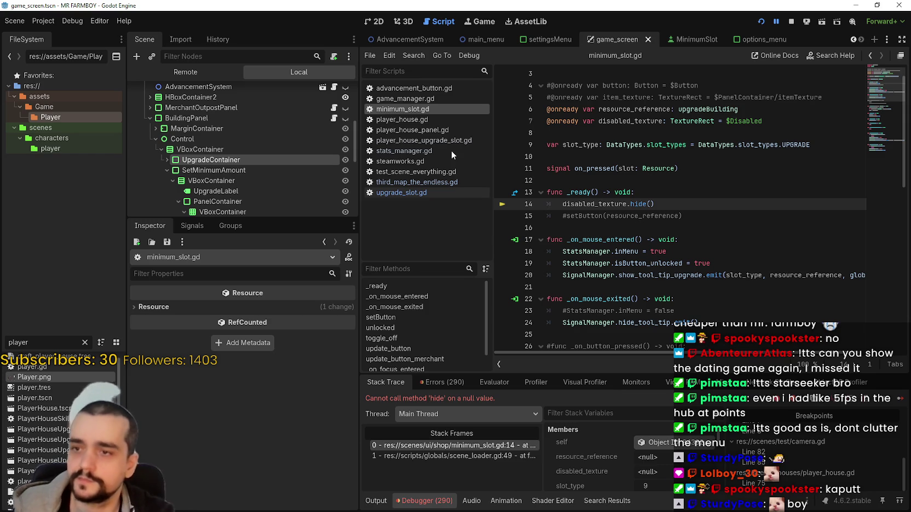
- Stop the crashed game, check the failing hide call on line 14, and open MinimumSlot
{"action": "scroll", "coordinate": [657, 137], "scroll_direction": "up", "scroll_amount": 2}
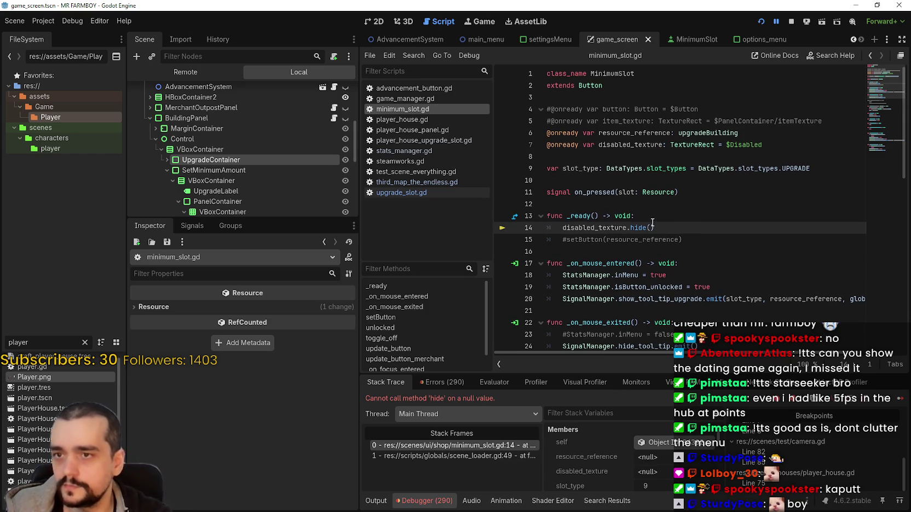
{"action": "left_click", "coordinate": [790, 22]}
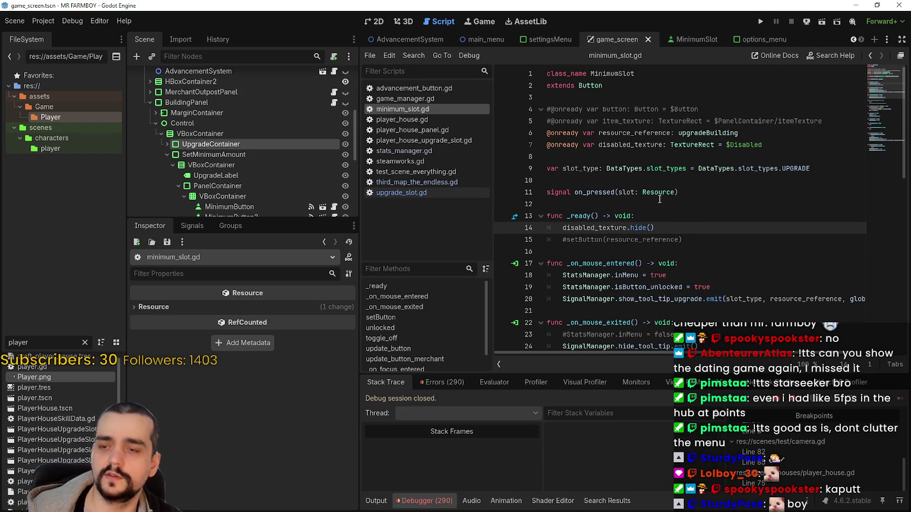
{"action": "left_click", "coordinate": [562, 228]}
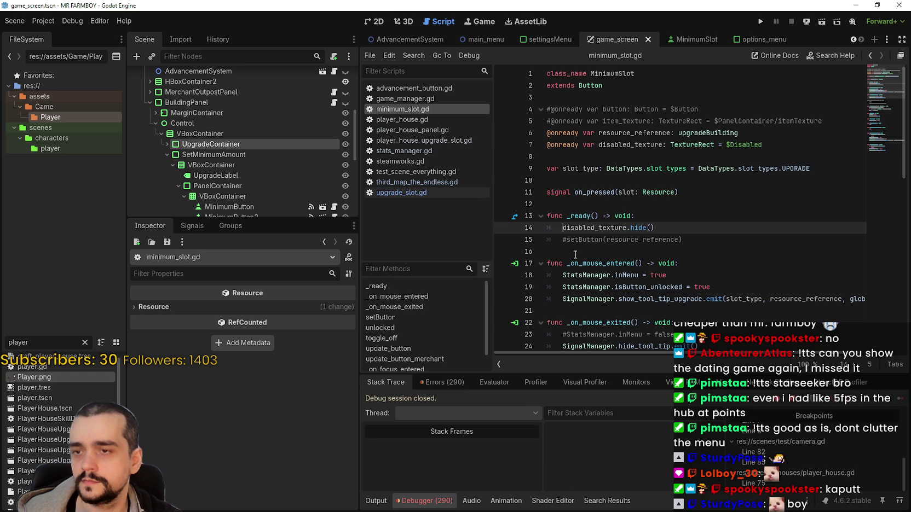
{"action": "left_click", "coordinate": [379, 22]}
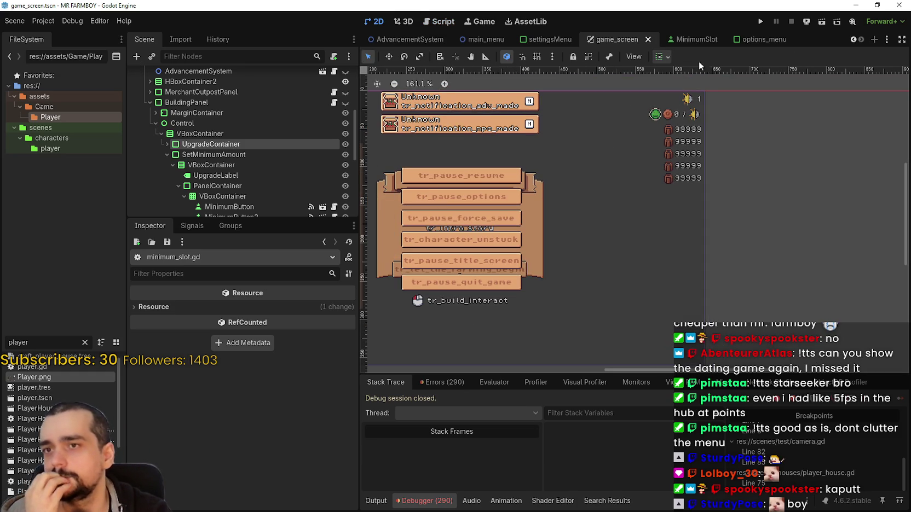
{"action": "left_click", "coordinate": [684, 41]}
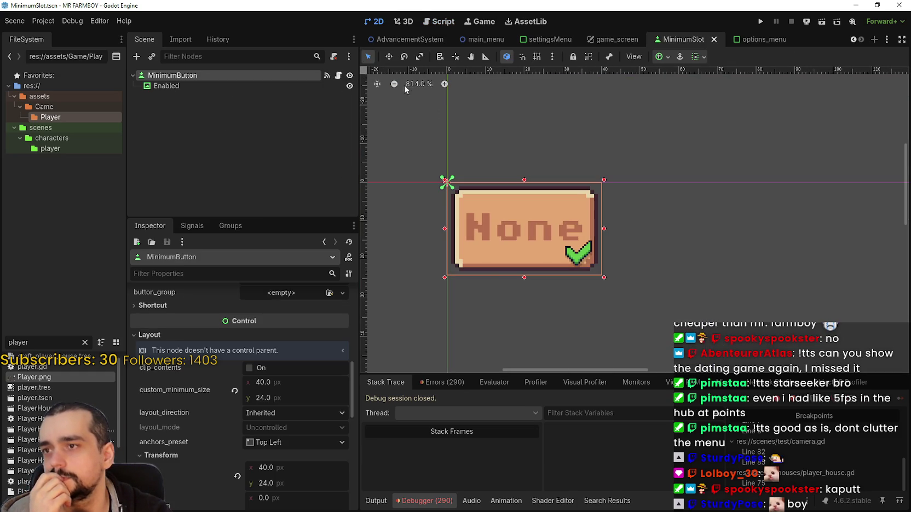
{"action": "left_click", "coordinate": [338, 75]}
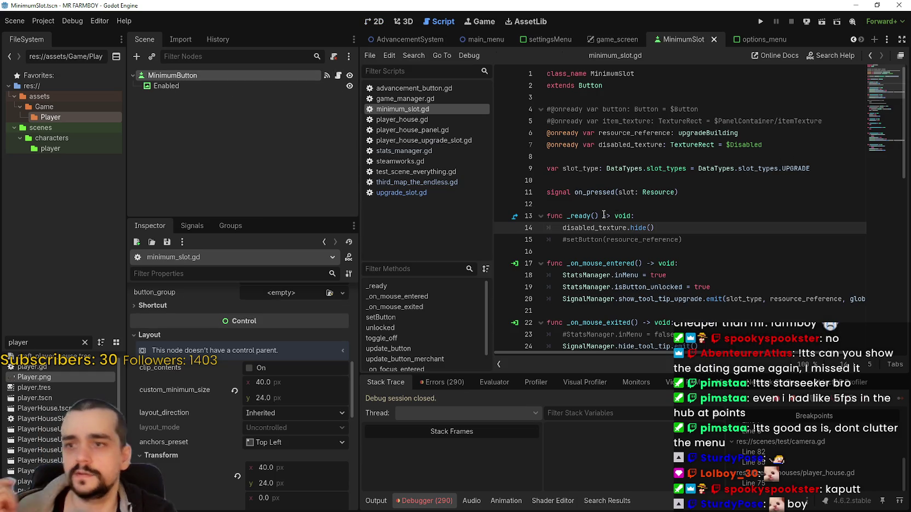
{"action": "type", "text": "#"}
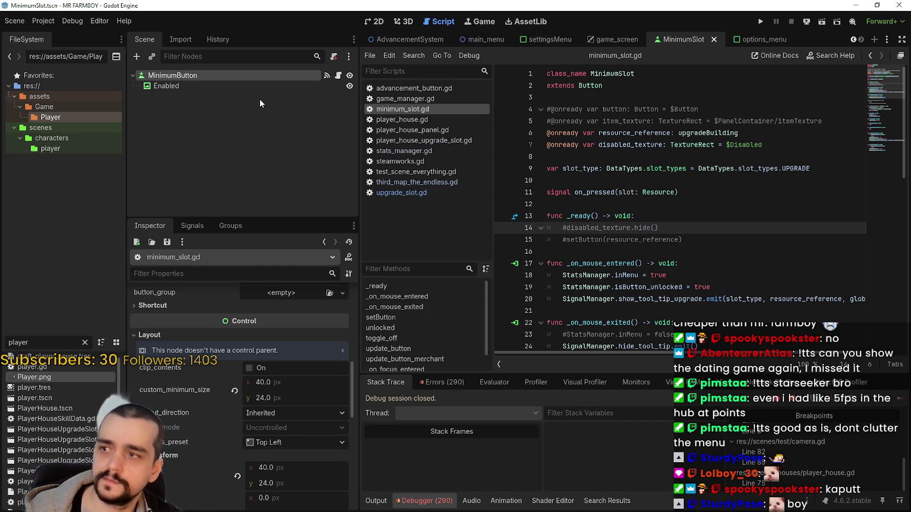
{"action": "left_click", "coordinate": [175, 86]}
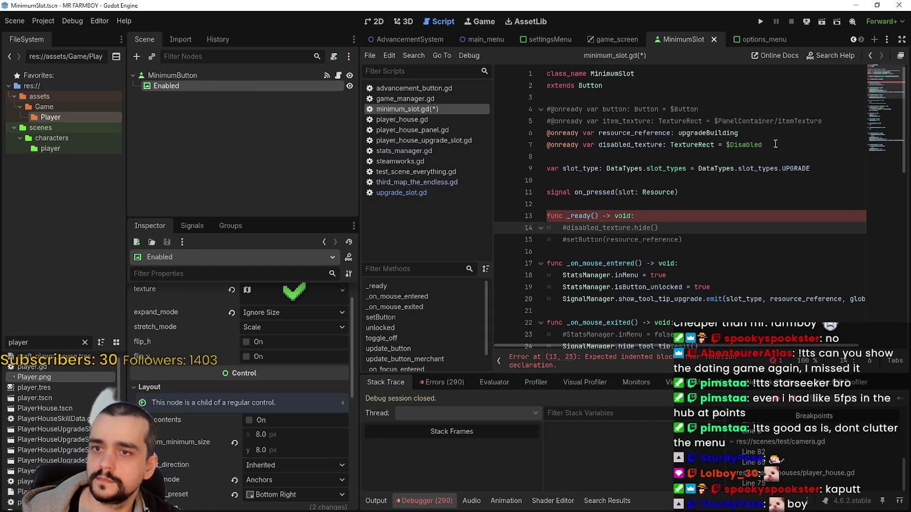
{"action": "mouse_move", "coordinate": [195, 89]}
{"action": "left_mouse_down"}
{"action": "mouse_move", "coordinate": [645, 148]}
{"action": "mouse_move", "coordinate": [586, 157]}
{"action": "left_mouse_up"}
{"action": "double_click", "coordinate": [612, 156]}
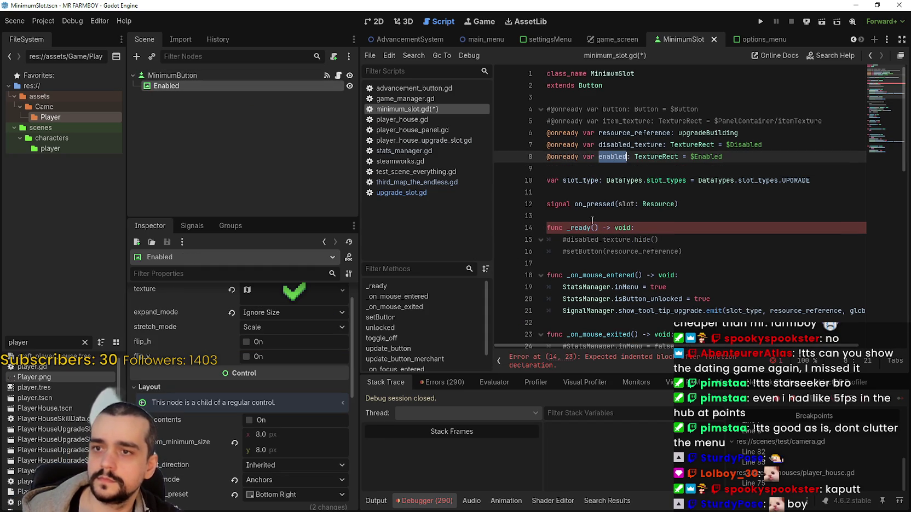
{"action": "left_click", "coordinate": [567, 240]}
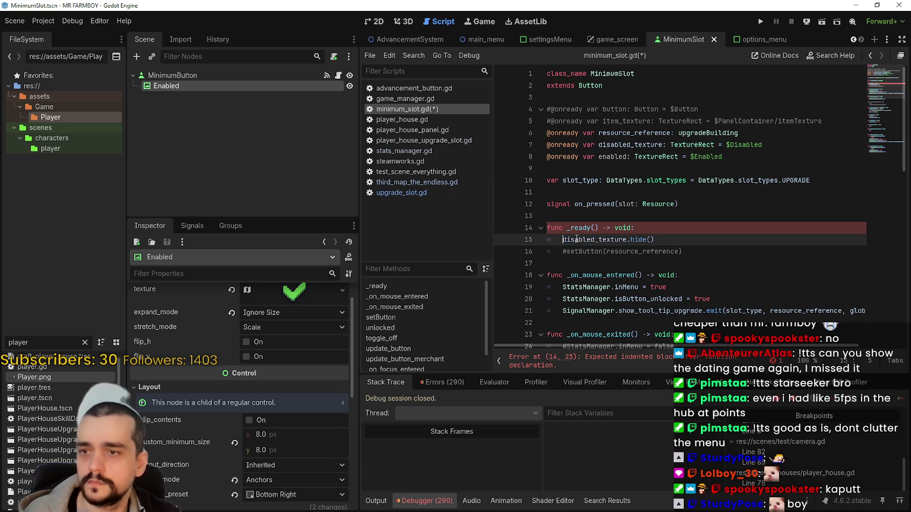
{"action": "key", "text": "BackSpace"}
{"action": "double_click", "coordinate": [576, 239]}
{"action": "type", "text": "enabled"}
{"action": "key", "text": "ctrl+s"}
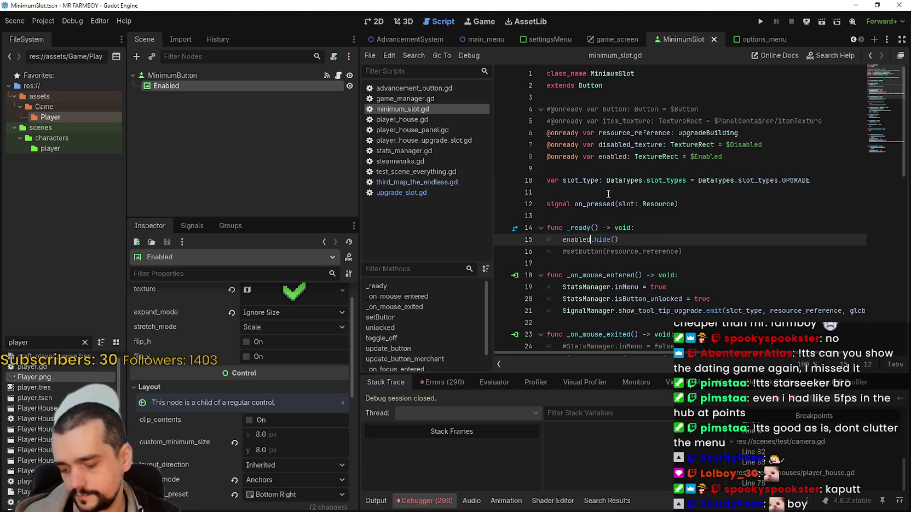
- Delete the disabled_texture, resource_reference and slot_type declarations from the script header
{"action": "left_click", "coordinate": [633, 219]}
{"action": "left_click", "coordinate": [620, 181]}
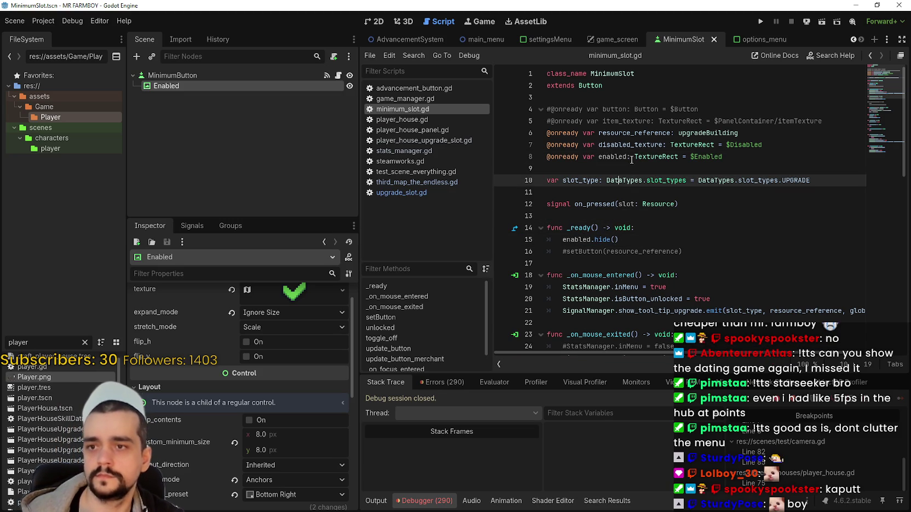
{"action": "left_click", "coordinate": [631, 157]}
{"action": "left_click", "coordinate": [749, 145]}
{"action": "left_click_drag", "start_coordinate": [795, 145], "coordinate": [506, 147]}
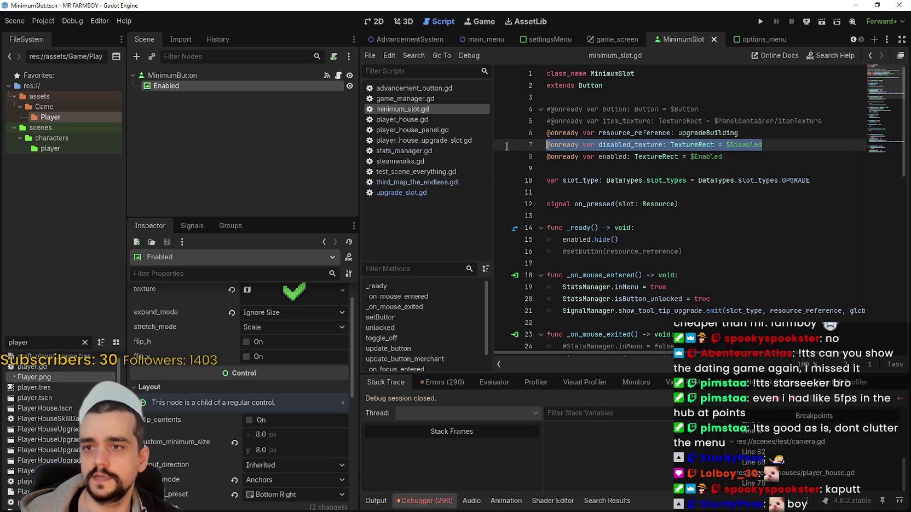
{"action": "key", "text": "BackSpace"}
{"action": "key", "text": "BackSpace"}
{"action": "mouse_move", "coordinate": [783, 136]}
{"action": "left_mouse_down"}
{"action": "mouse_move", "coordinate": [613, 133]}
{"action": "mouse_move", "coordinate": [544, 109]}
{"action": "left_mouse_up"}
{"action": "key", "text": "BackSpace"}
{"action": "key", "text": "BackSpace"}
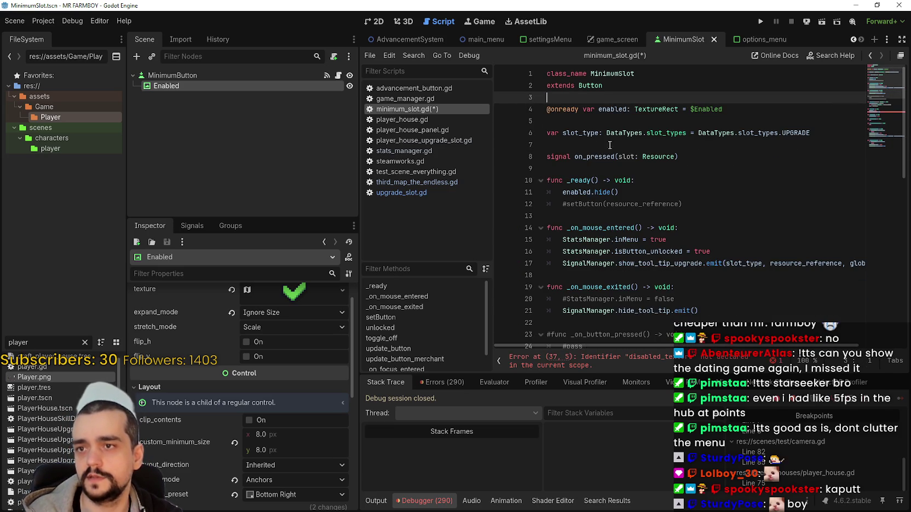
{"action": "left_click_drag", "start_coordinate": [814, 133], "coordinate": [539, 126]}
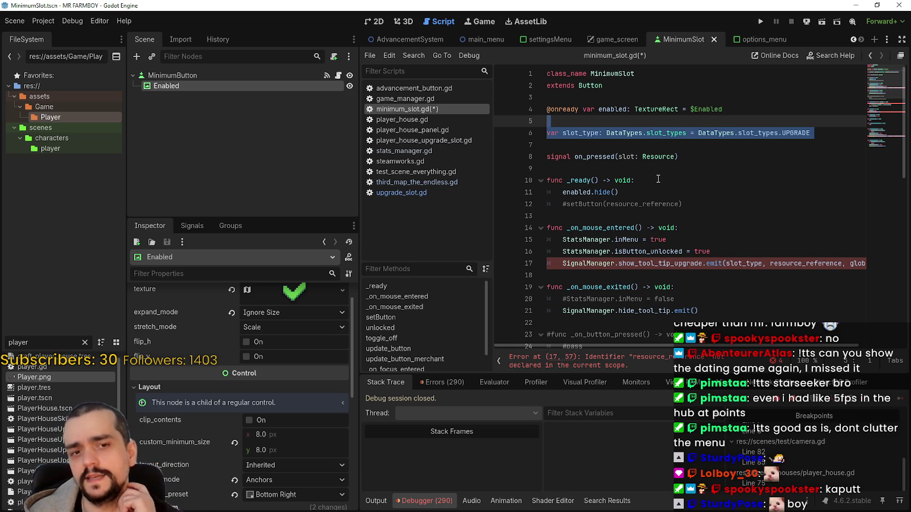
{"action": "key", "text": "Delete"}
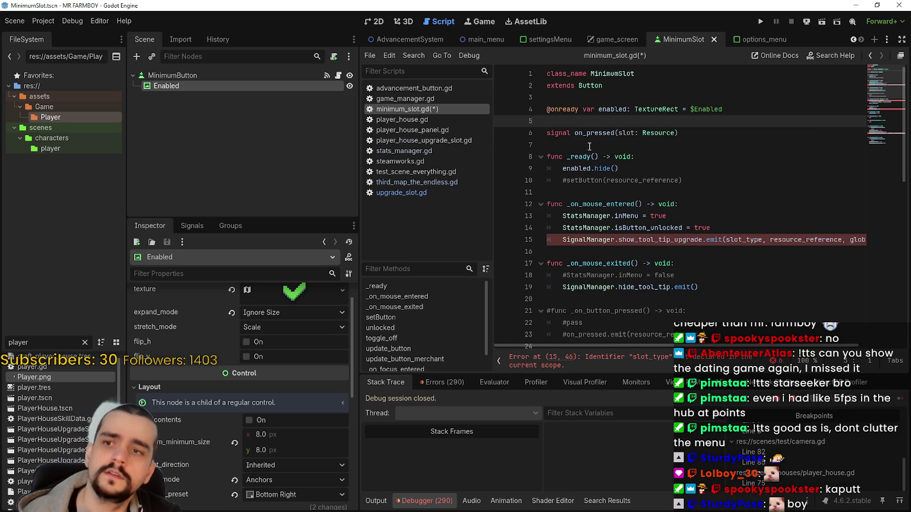
{"action": "double_click", "coordinate": [654, 133]}
- Replace the on_pressed signal's 'slot: Resource' parameter with 'amount_: int'
{"action": "key", "text": "ctrl+shift+Left"}
{"action": "key", "text": "ctrl+shift+Left"}
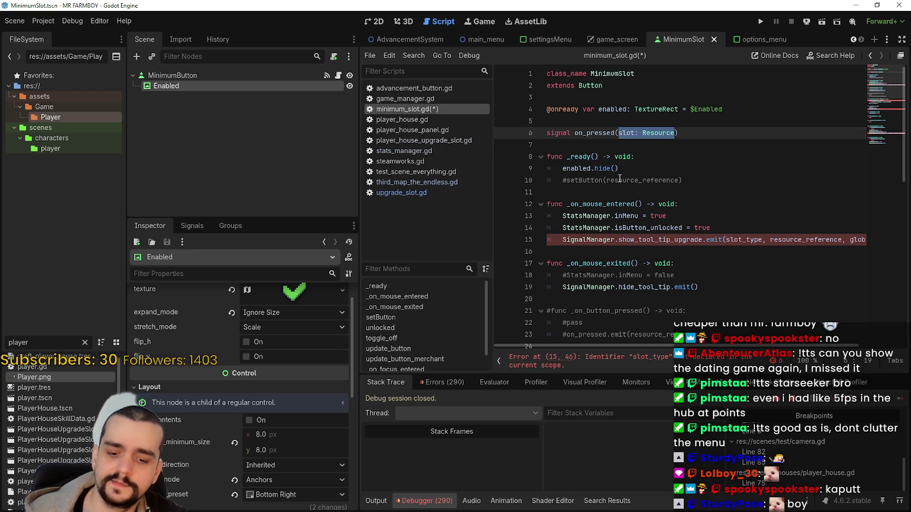
{"action": "type", "text": "amount_"}
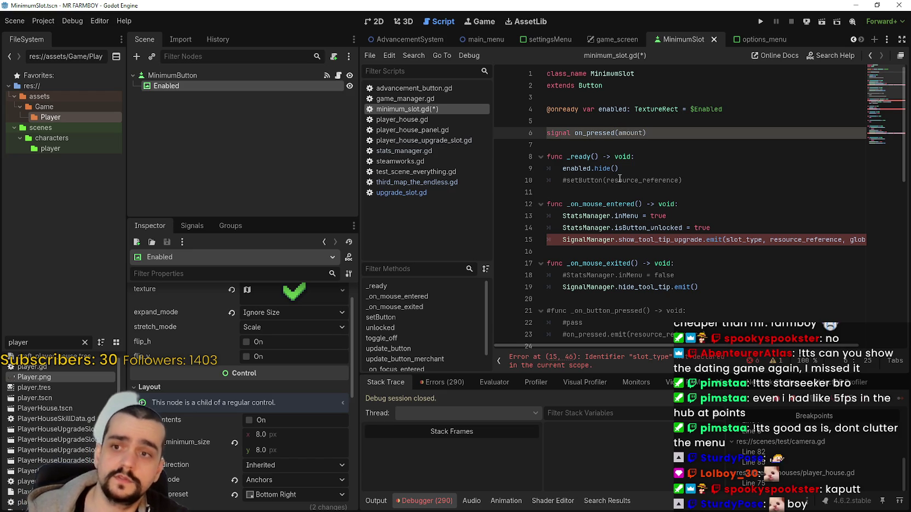
{"action": "type", "text": ": int"}
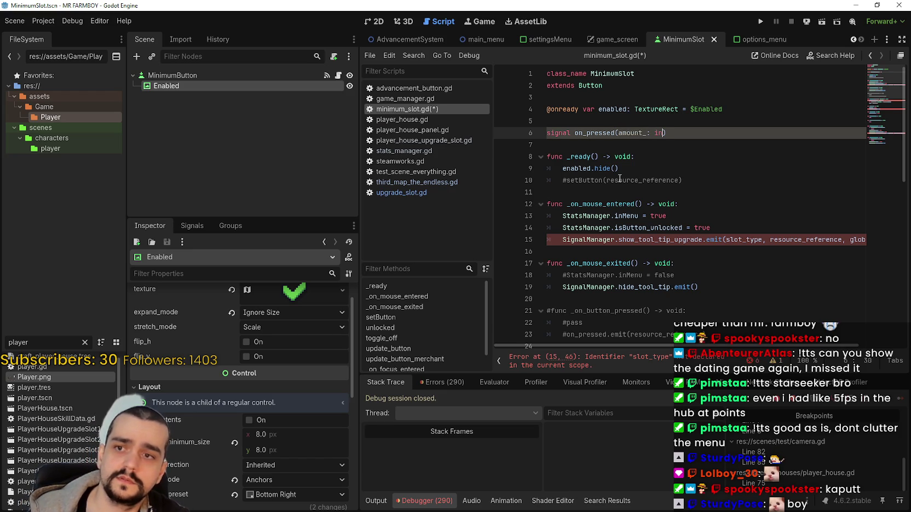
{"action": "left_click", "coordinate": [610, 175]}
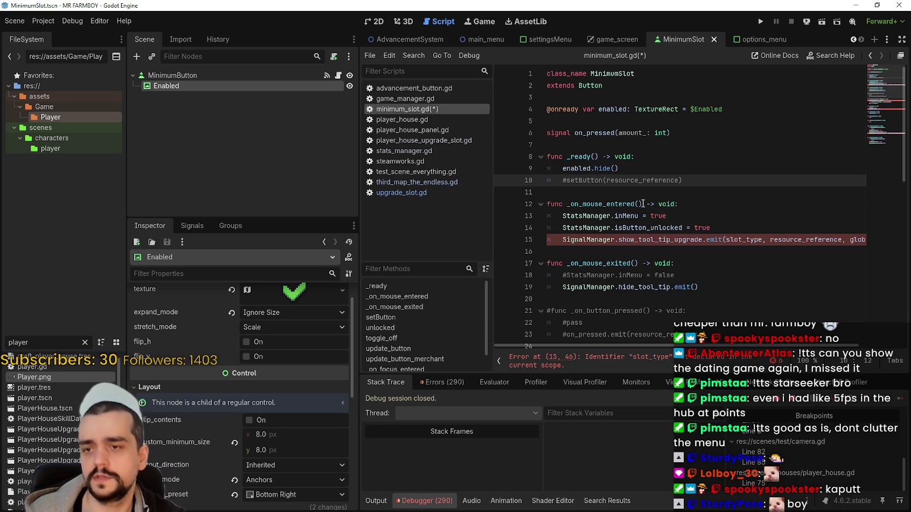
{"action": "mouse_move", "coordinate": [587, 255]}
{"action": "left_mouse_down"}
{"action": "mouse_move", "coordinate": [546, 232]}
{"action": "mouse_move", "coordinate": [551, 243]}
{"action": "left_mouse_up"}
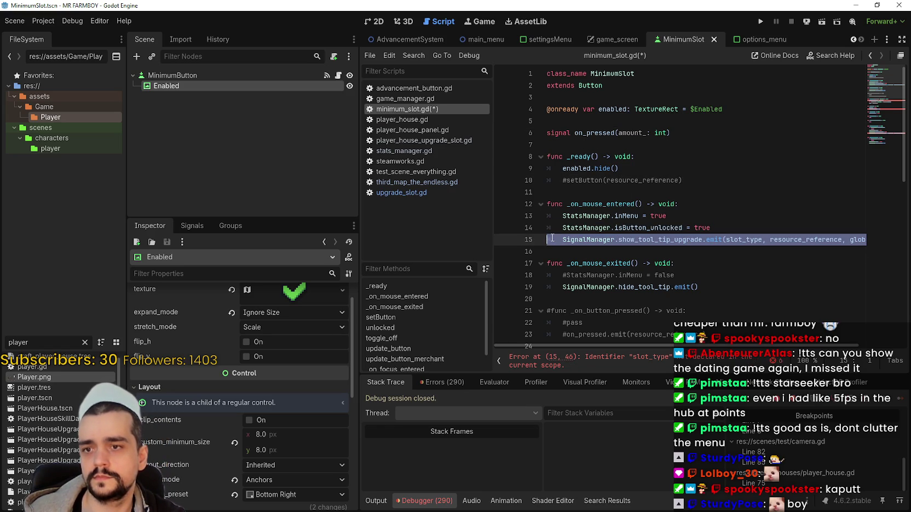
- Remove the tooltip emit and commented setButton and inMenu lines from the mouse handlers
{"action": "key", "text": "BackSpace"}
{"action": "left_click_drag", "start_coordinate": [547, 192], "coordinate": [546, 180]}
{"action": "key", "text": "BackSpace"}
{"action": "scroll", "coordinate": [593, 239], "scroll_direction": "down", "scroll_amount": 1}
{"action": "left_click_drag", "start_coordinate": [674, 215], "coordinate": [674, 203]}
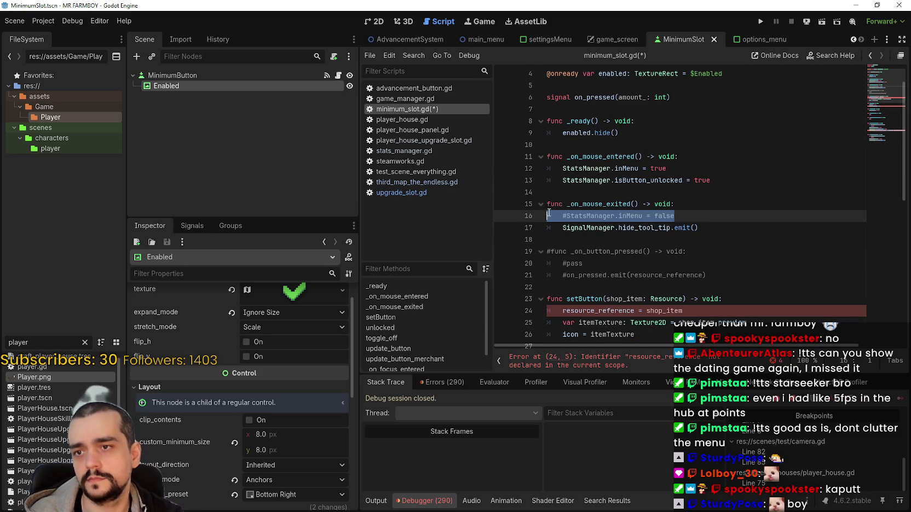
{"action": "key", "text": "BackSpace"}
- Delete the commented _on_button_pressed block and the whole setButton function
{"action": "left_click", "coordinate": [582, 273]}
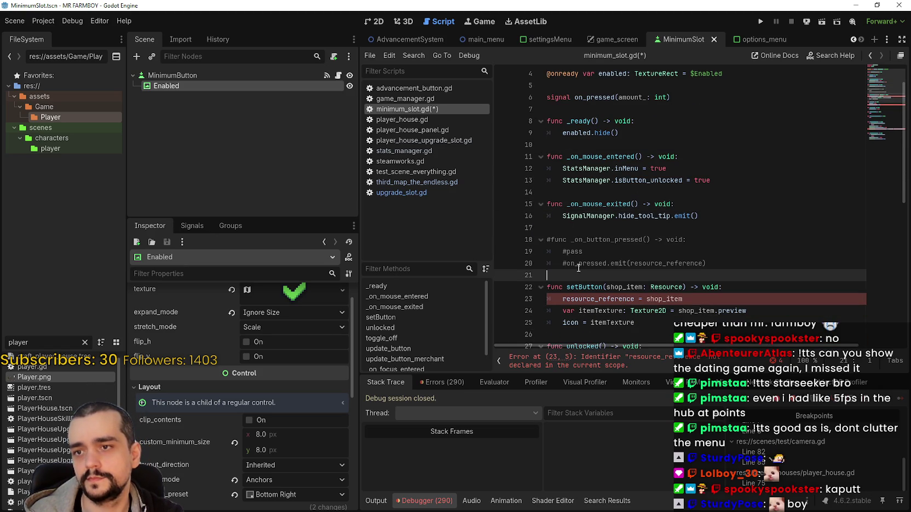
{"action": "left_click_drag", "start_coordinate": [578, 273], "coordinate": [547, 229]}
{"action": "key", "text": "BackSpace"}
{"action": "left_click_drag", "start_coordinate": [698, 240], "coordinate": [577, 240]}
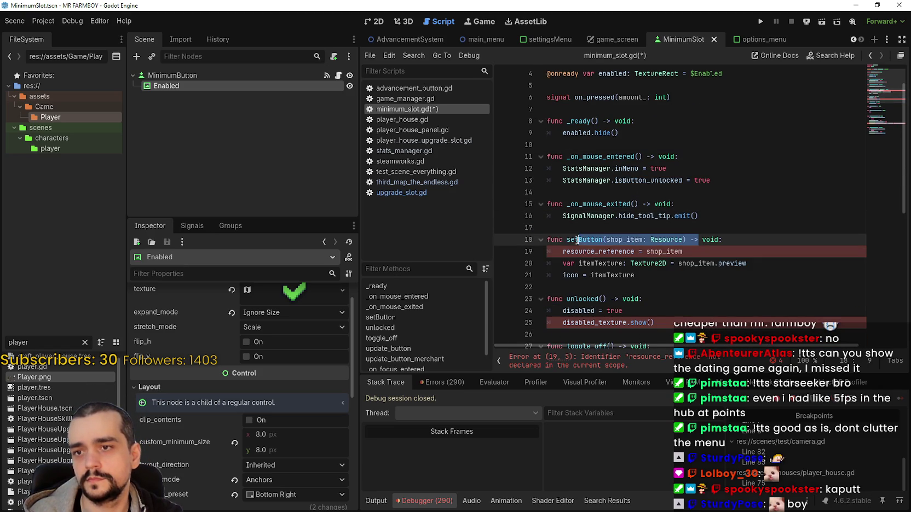
{"action": "left_click", "coordinate": [676, 274]}
{"action": "left_click", "coordinate": [546, 229], "text": "shift"}
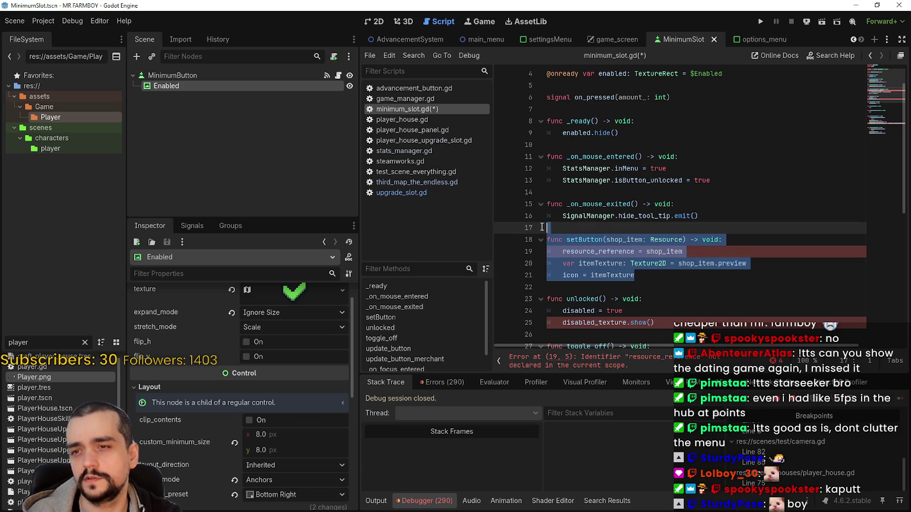
{"action": "key", "text": "BackSpace"}
{"action": "left_click", "coordinate": [593, 245]}
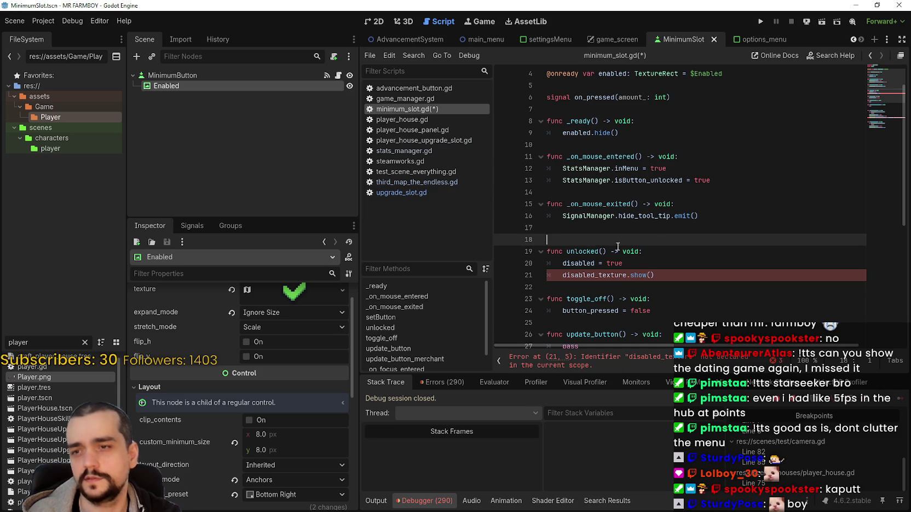
{"action": "key", "text": "BackSpace"}
- Rename unlocked() to selected(), add pass, and comment out its two old body lines
{"action": "mouse_move", "coordinate": [684, 263]}
{"action": "left_mouse_down"}
{"action": "mouse_move", "coordinate": [543, 250]}
{"action": "mouse_move", "coordinate": [548, 271]}
{"action": "mouse_move", "coordinate": [543, 219]}
{"action": "mouse_move", "coordinate": [539, 260]}
{"action": "mouse_move", "coordinate": [557, 264]}
{"action": "left_mouse_up"}
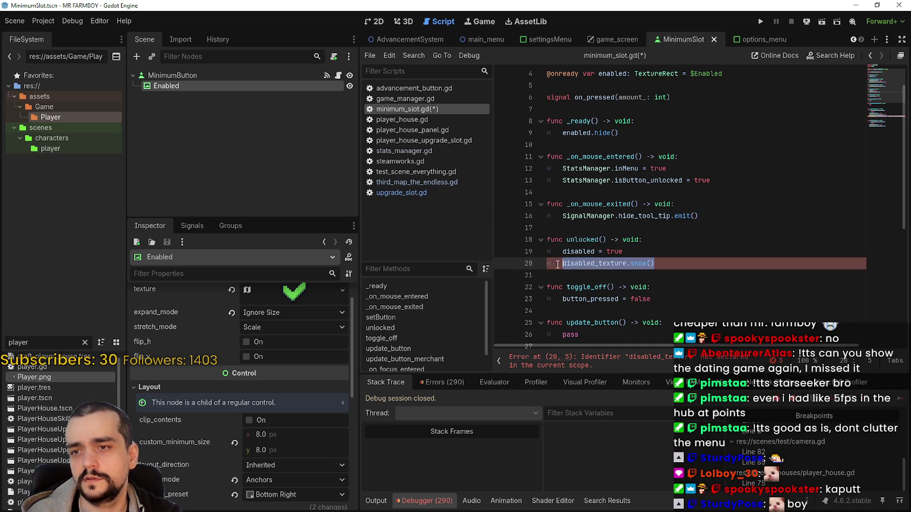
{"action": "double_click", "coordinate": [582, 239]}
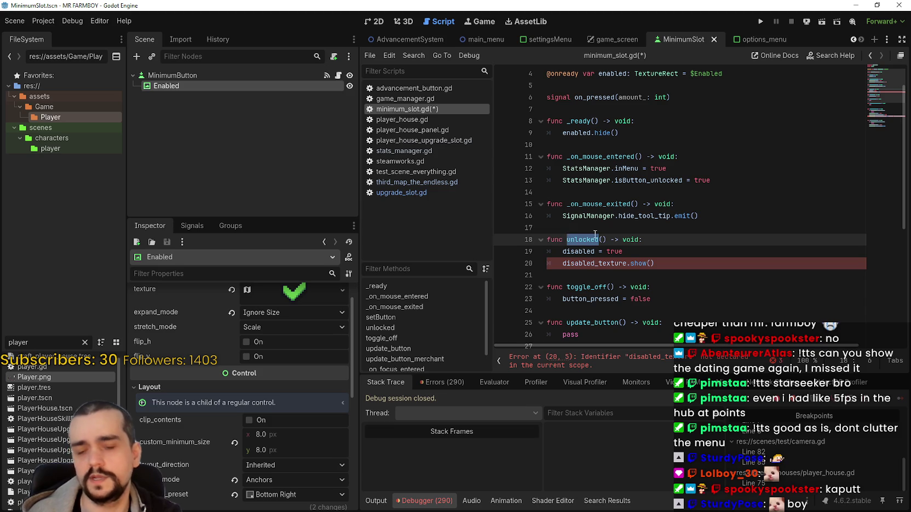
{"action": "type", "text": "select"}
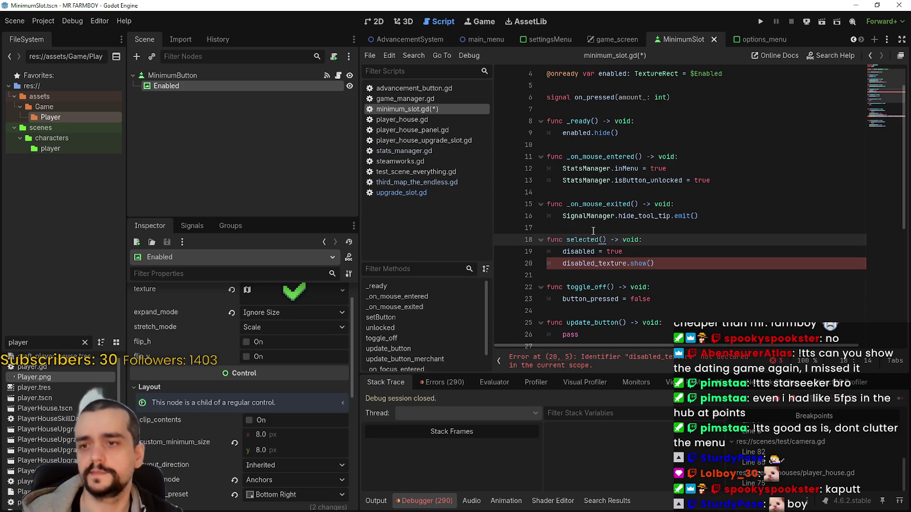
{"action": "left_click", "coordinate": [679, 275]}
{"action": "key", "text": "shift+Up"}
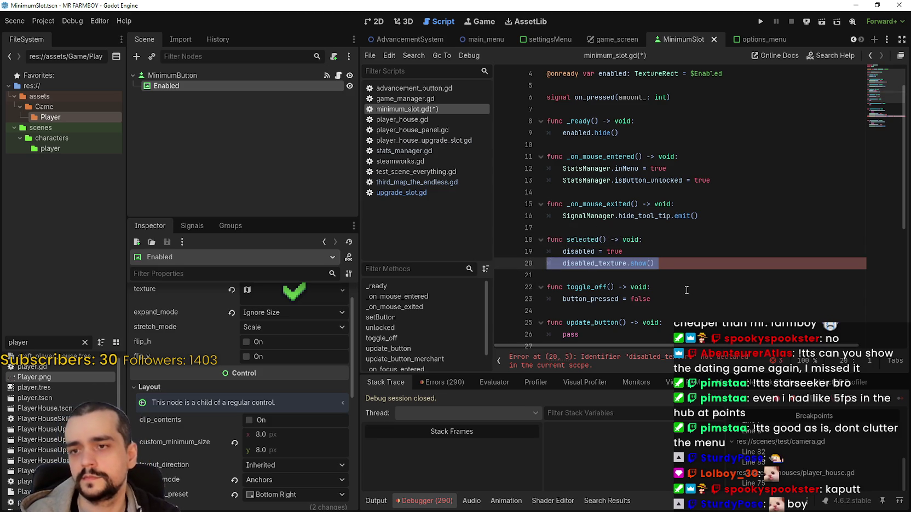
{"action": "double_click", "coordinate": [605, 263]}
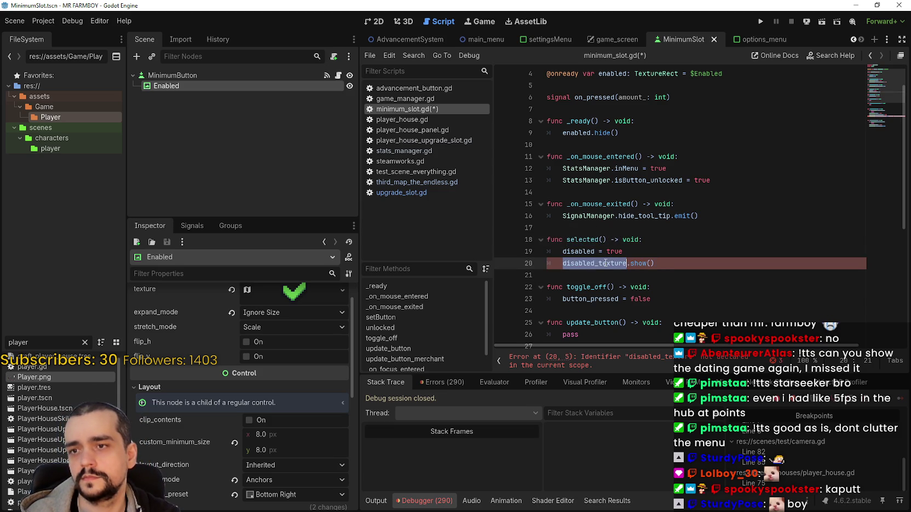
{"action": "left_click_drag", "start_coordinate": [648, 250], "coordinate": [549, 250]}
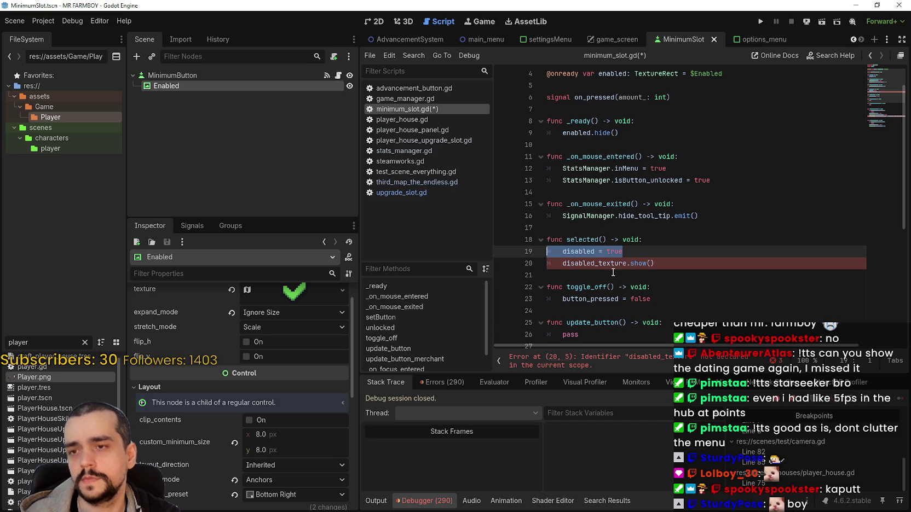
{"action": "left_click", "coordinate": [673, 245]}
{"action": "key", "text": "Return"}
{"action": "type", "text": "pass"}
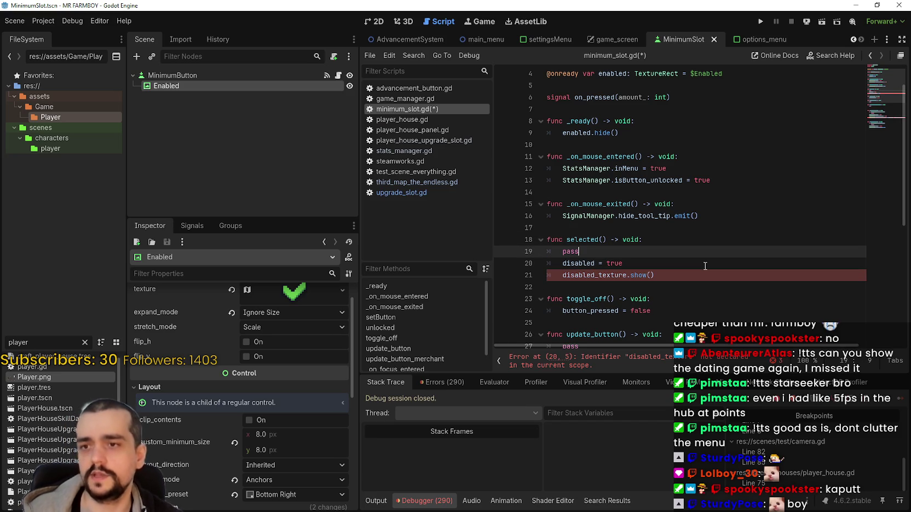
{"action": "left_click", "coordinate": [562, 263]}
{"action": "type", "text": "#"}
{"action": "left_click", "coordinate": [562, 274]}
{"action": "type", "text": "#"}
- Review the rest of the script, then select the mouse enter and exit handlers at the top
{"action": "scroll", "coordinate": [602, 277], "scroll_direction": "down", "scroll_amount": 2}
{"action": "left_click", "coordinate": [613, 275]}
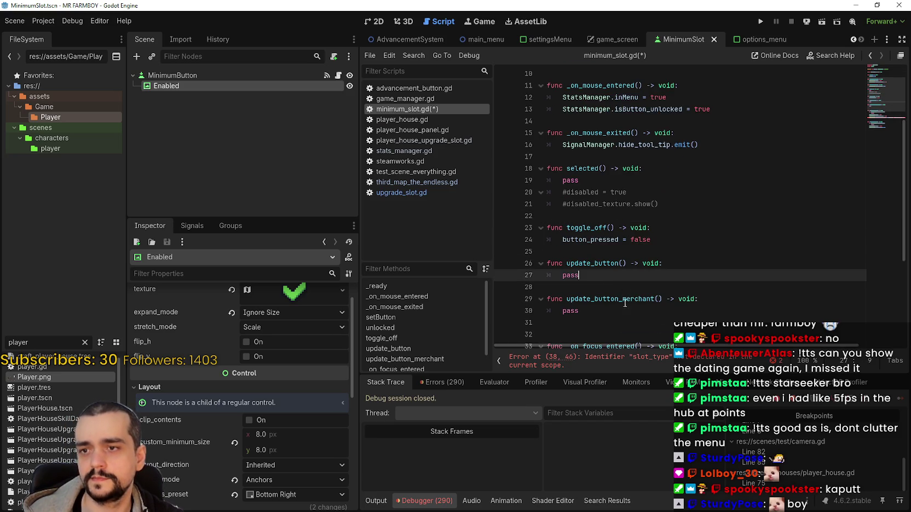
{"action": "scroll", "coordinate": [624, 302], "scroll_direction": "down", "scroll_amount": 5}
{"action": "scroll", "coordinate": [595, 259], "scroll_direction": "up", "scroll_amount": 1}
{"action": "scroll", "coordinate": [691, 305], "scroll_direction": "down", "scroll_amount": 1}
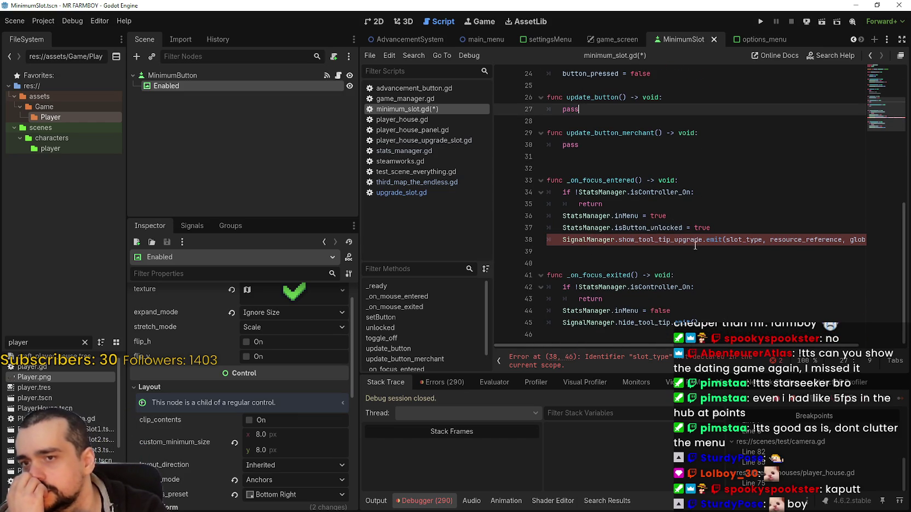
{"action": "left_click", "coordinate": [876, 69]}
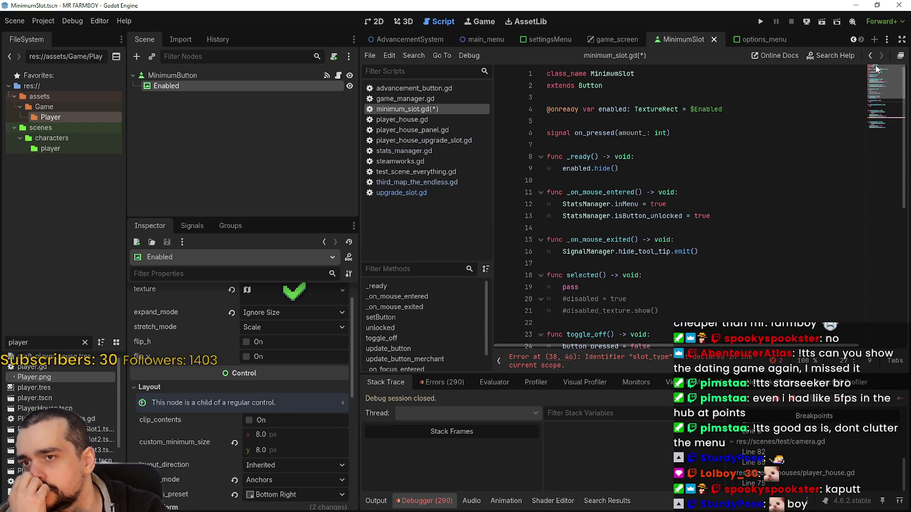
{"action": "mouse_move", "coordinate": [879, 82]}
{"action": "left_mouse_down"}
{"action": "mouse_move", "coordinate": [877, 97]}
{"action": "mouse_move", "coordinate": [878, 82]}
{"action": "left_mouse_up"}
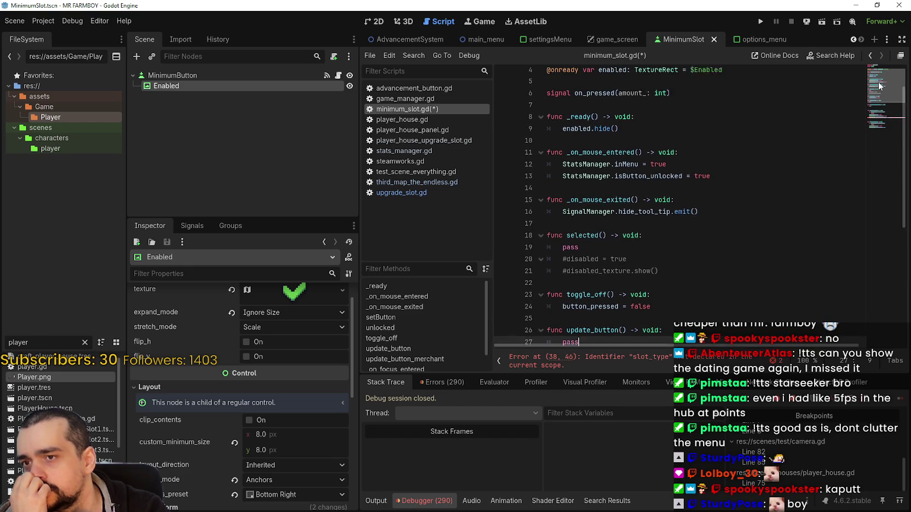
{"action": "mouse_move", "coordinate": [746, 221]}
{"action": "left_mouse_down"}
{"action": "mouse_move", "coordinate": [735, 206]}
{"action": "mouse_move", "coordinate": [700, 207]}
{"action": "mouse_move", "coordinate": [539, 151]}
{"action": "left_mouse_up"}
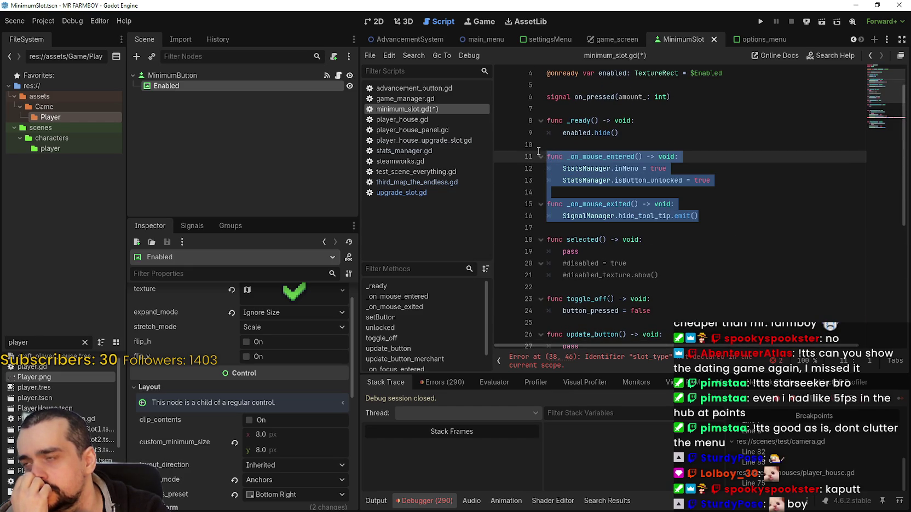